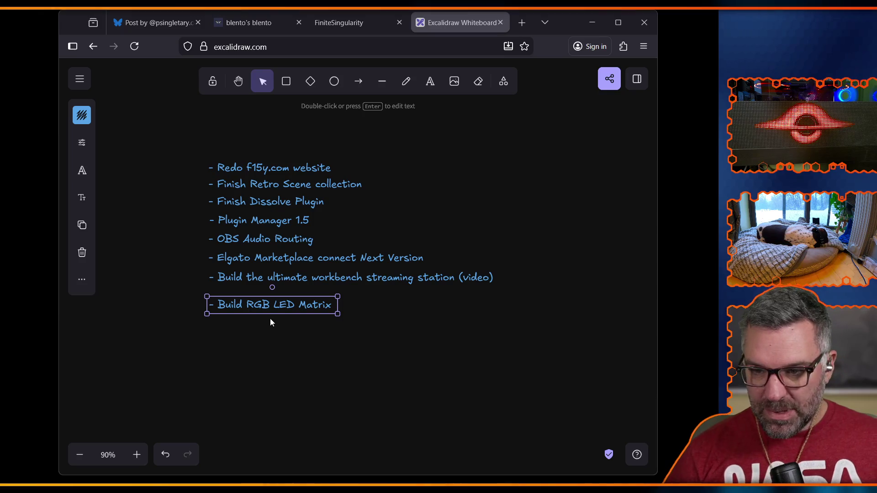
# Append ' v2.0' to the Build RGB LED Matrix item after nudging it closer to the line above
pyautogui.moveTo(268, 309); pyautogui.dragTo(269, 302)
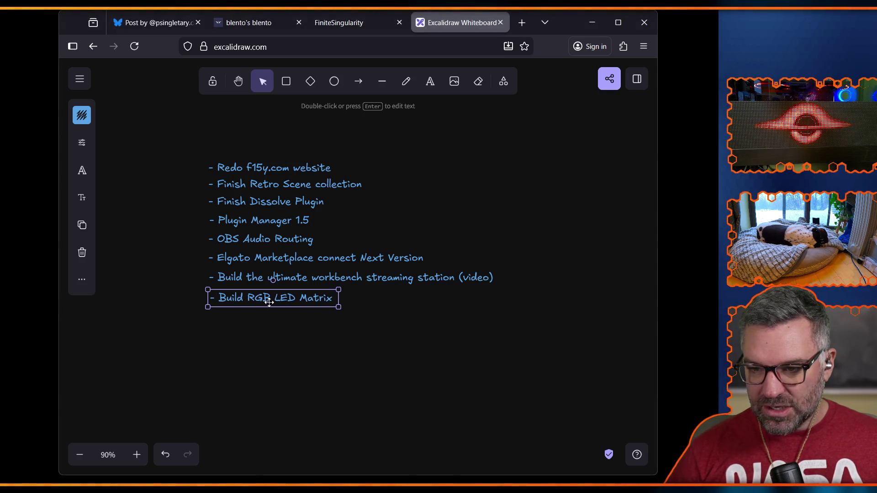
pyautogui.doubleClick(329, 297)
pyautogui.click(330, 297)
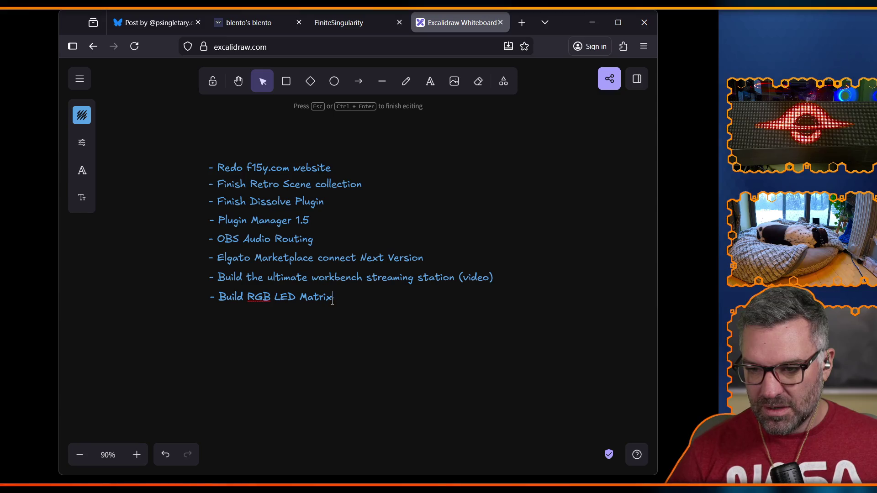
pyautogui.write('V2.0-')
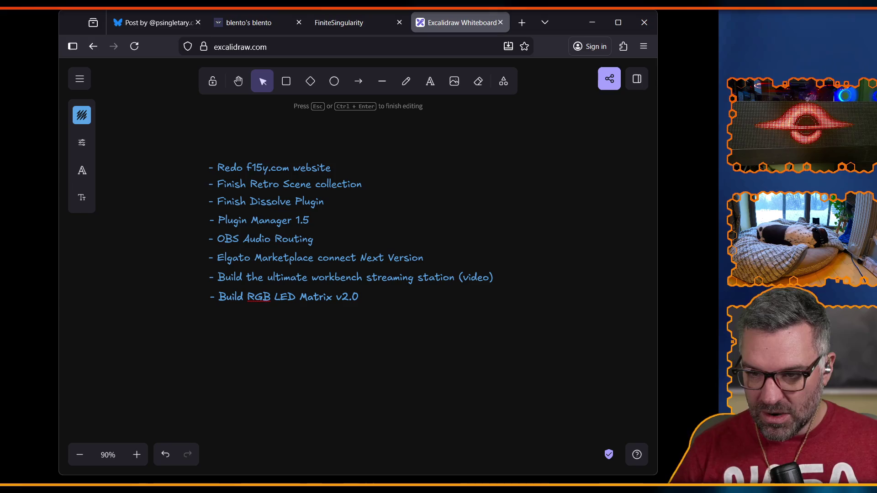
pyautogui.click(276, 360)
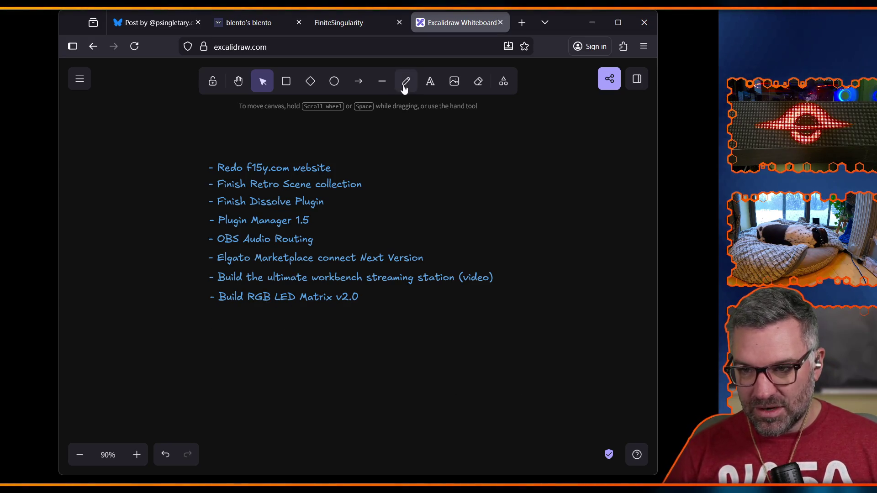
# Add '- Ultimate Local Streaming Cam Video' below the list and align it with the items
pyautogui.click(430, 82)
pyautogui.click(206, 325)
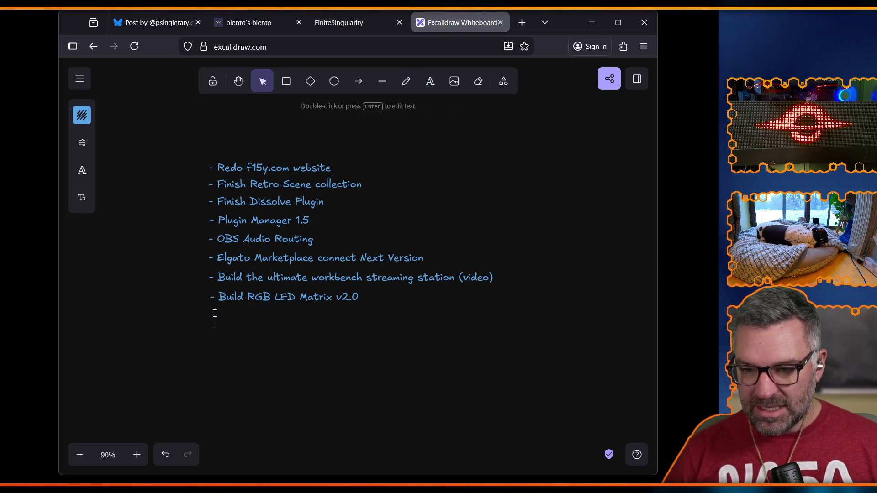
pyautogui.write('-Ultim')
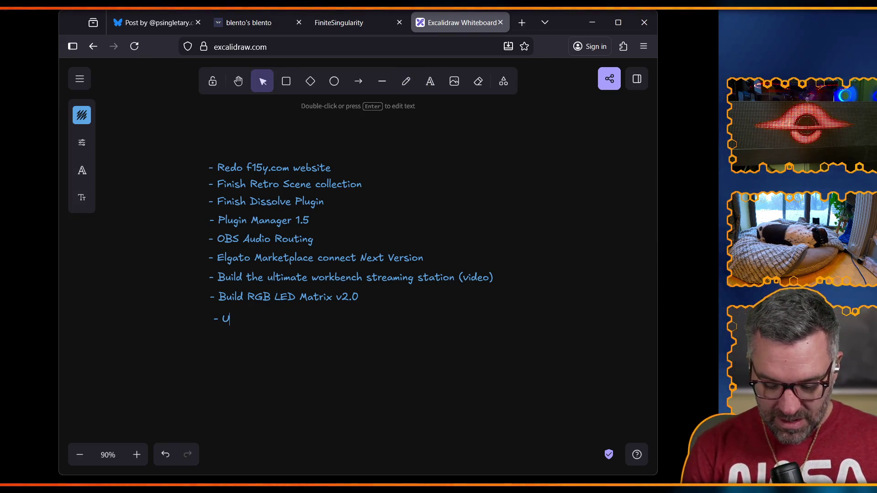
pyautogui.write(' Local Streamki')
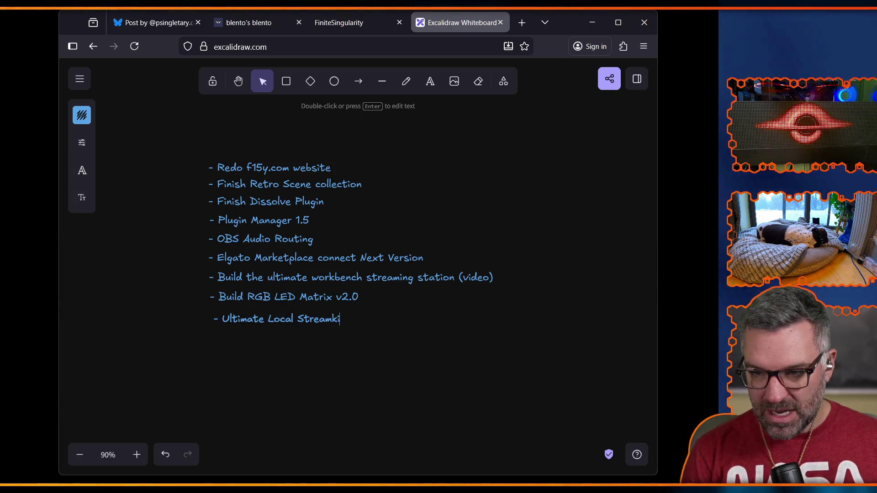
pyautogui.write('ng Co')
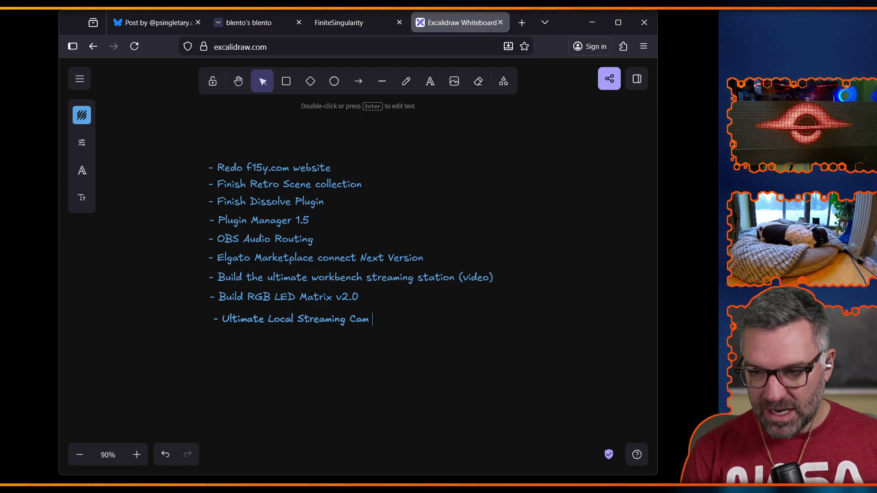
pyautogui.write('eo')
pyautogui.click(284, 343)
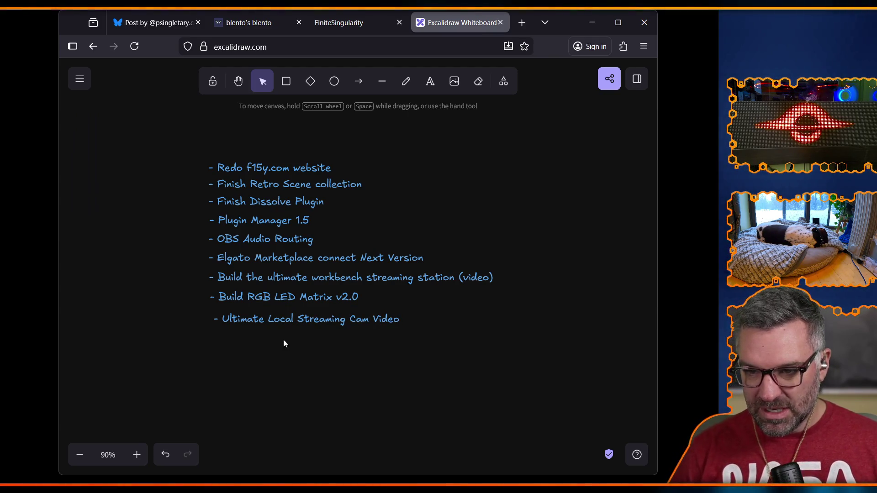
pyautogui.click(281, 319)
pyautogui.moveTo(280, 318); pyautogui.dragTo(280, 317)
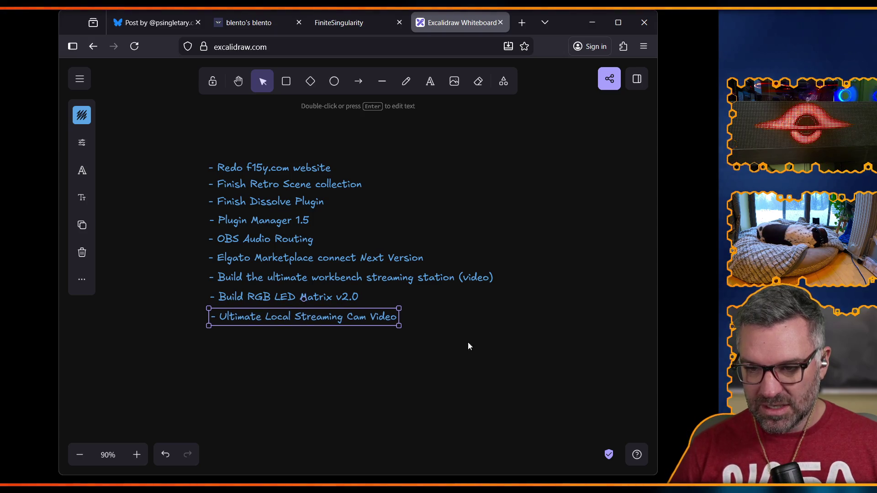
pyautogui.click(461, 373)
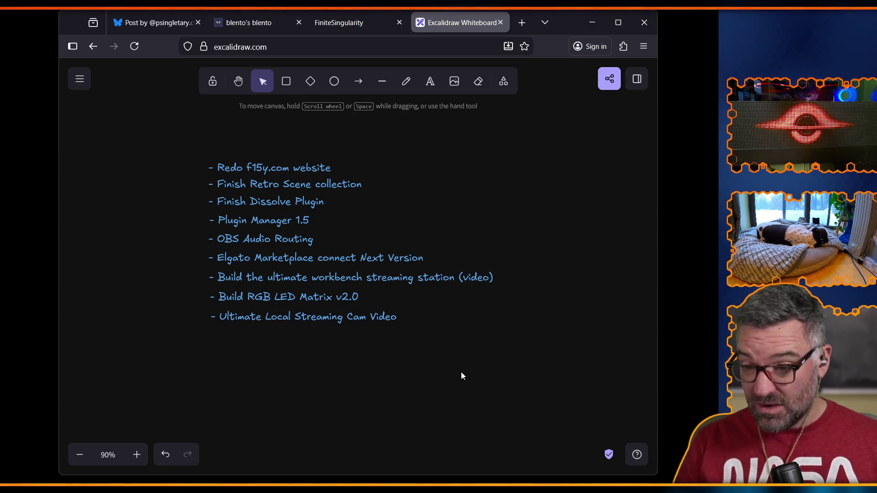
# Start a new dash line beneath the Cam Video item
pyautogui.click(430, 81)
pyautogui.click(206, 334)
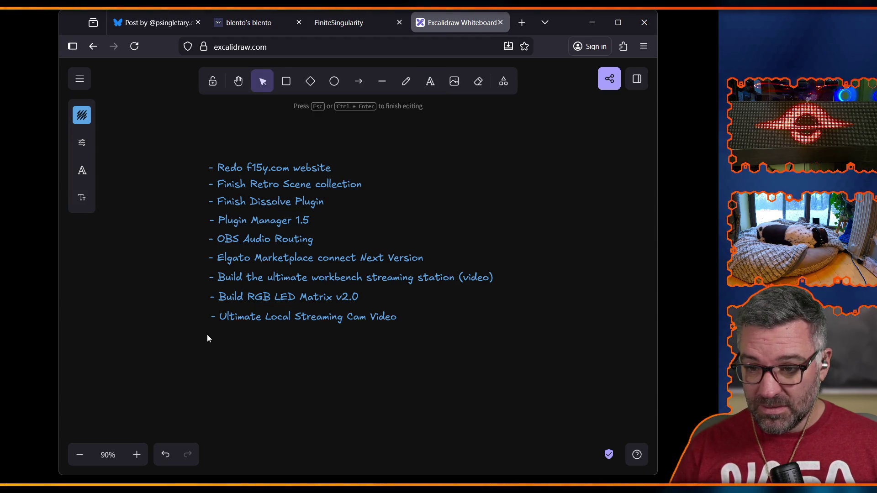
pyautogui.write('-')
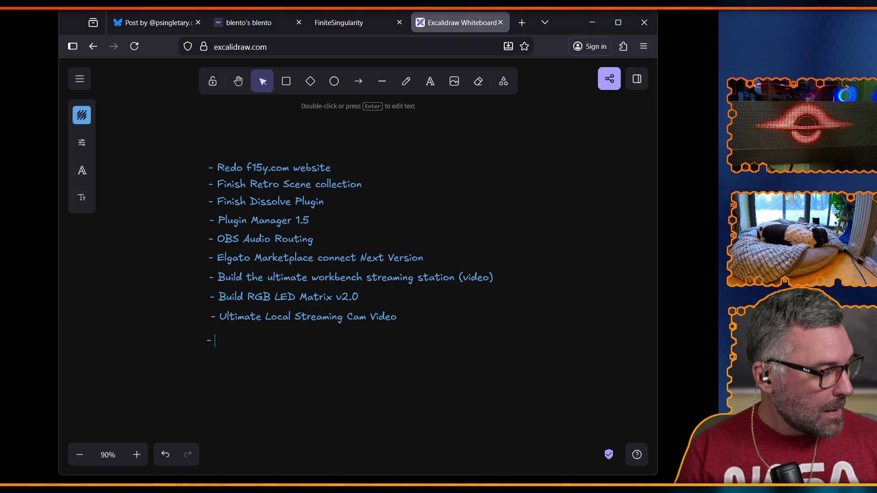
# Finish the '- Wireless Stream Deck v2.0' item and align it under the Cam Video line
pyautogui.write('Wi')
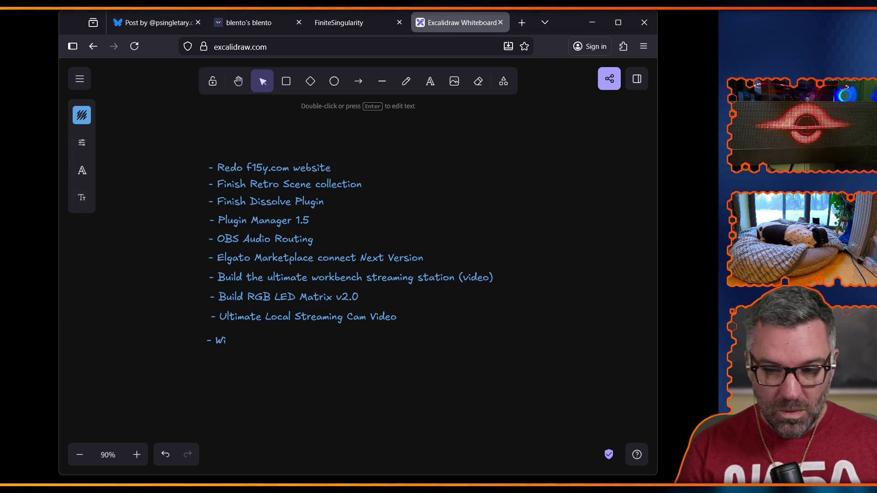
pyautogui.write('reless Stre')
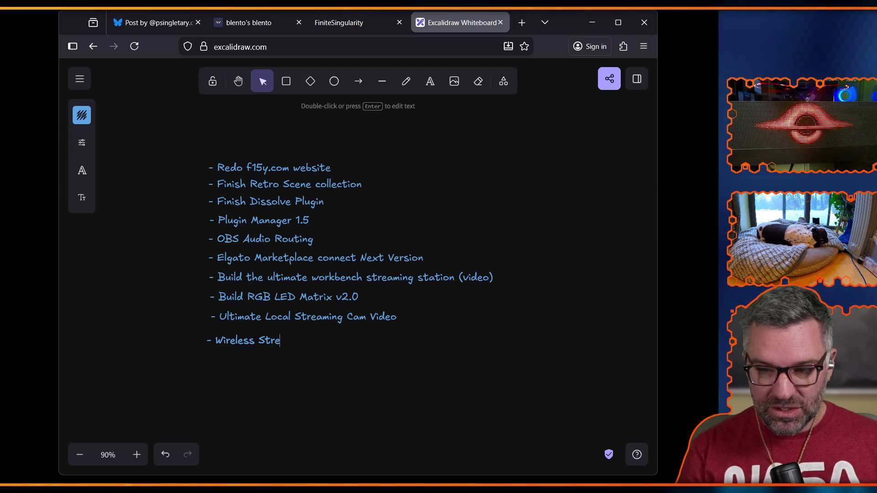
pyautogui.write('am Deck v2.0')
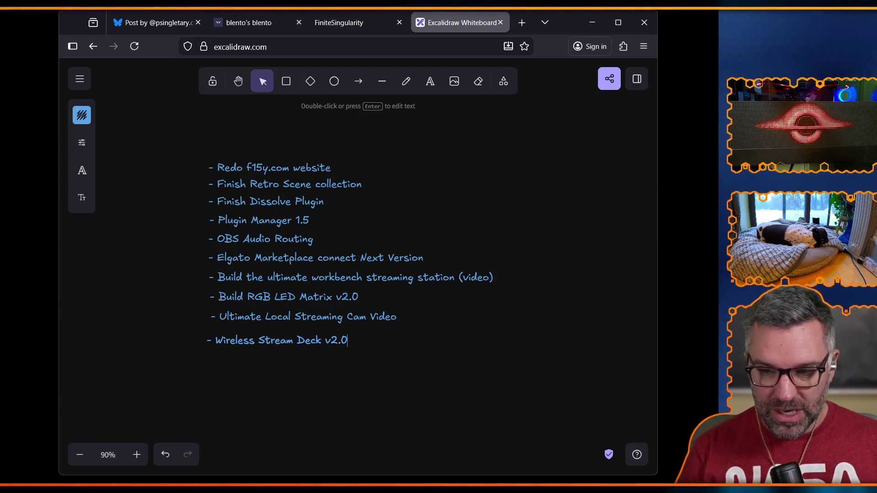
pyautogui.click(293, 362)
pyautogui.moveTo(258, 342)
pyautogui.mouseDown()
pyautogui.moveTo(272, 337)
pyautogui.moveTo(264, 315)
pyautogui.mouseUp()
pyautogui.click(267, 371)
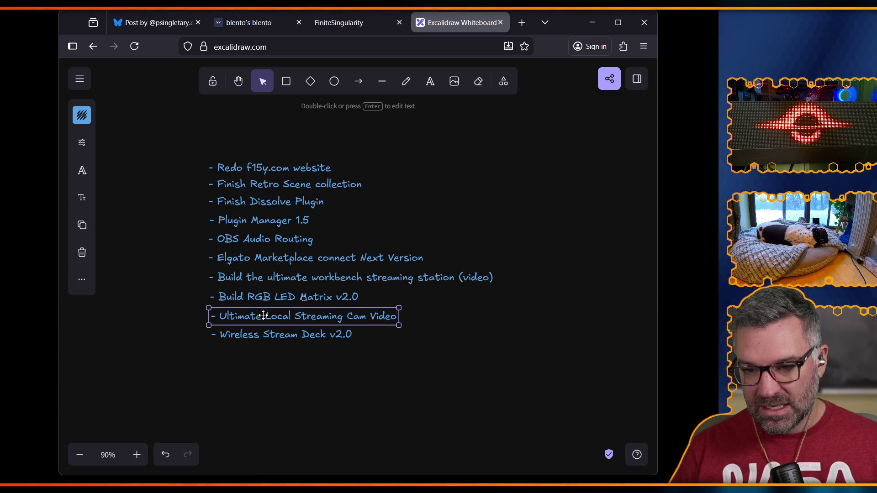
pyautogui.click(264, 385)
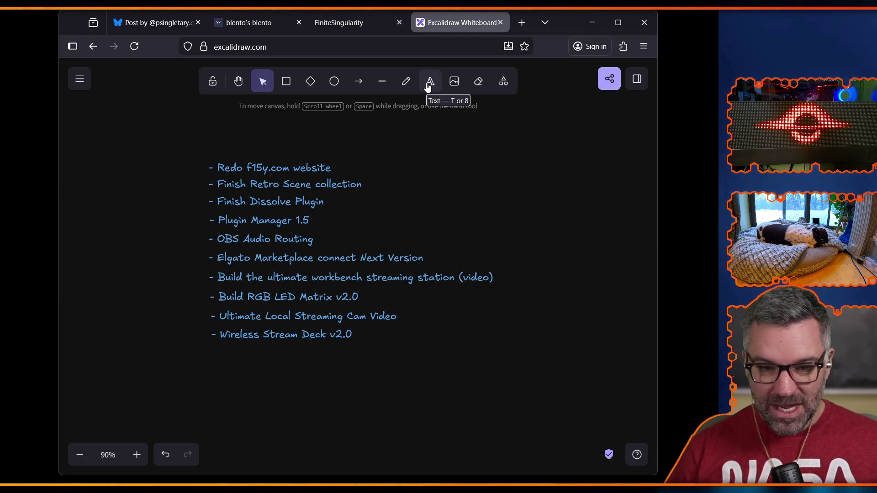
pyautogui.click(428, 85)
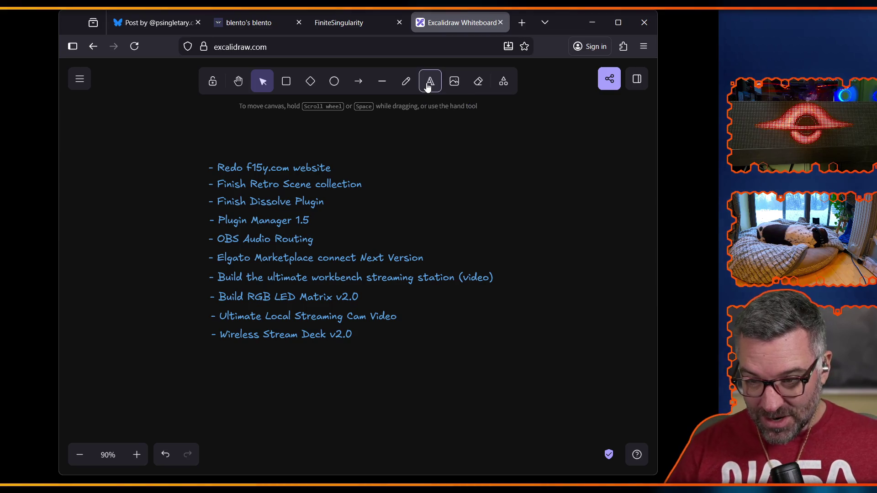
# Add the item '- Buy Tix to Rotterdam because I've already put my name in the queue for a hotel room'
pyautogui.click(210, 360)
pyautogui.write('- M')
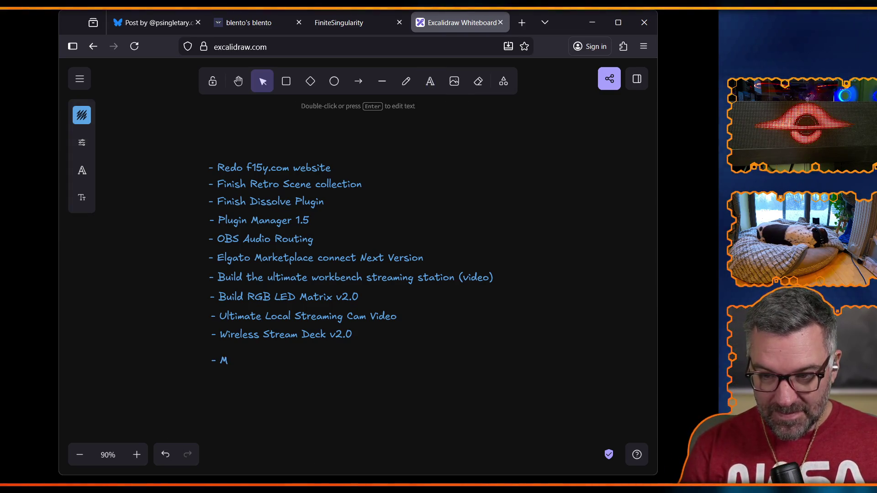
pyautogui.write('Buy')
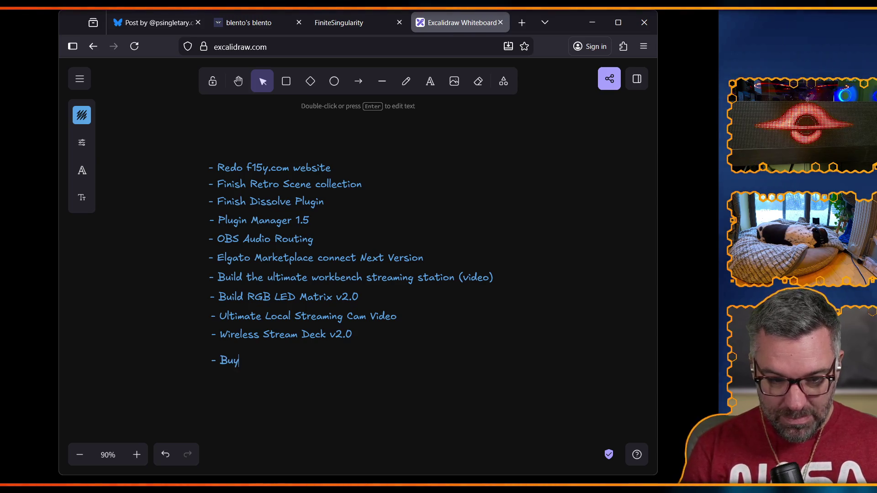
pyautogui.write(' Tix to Rott')
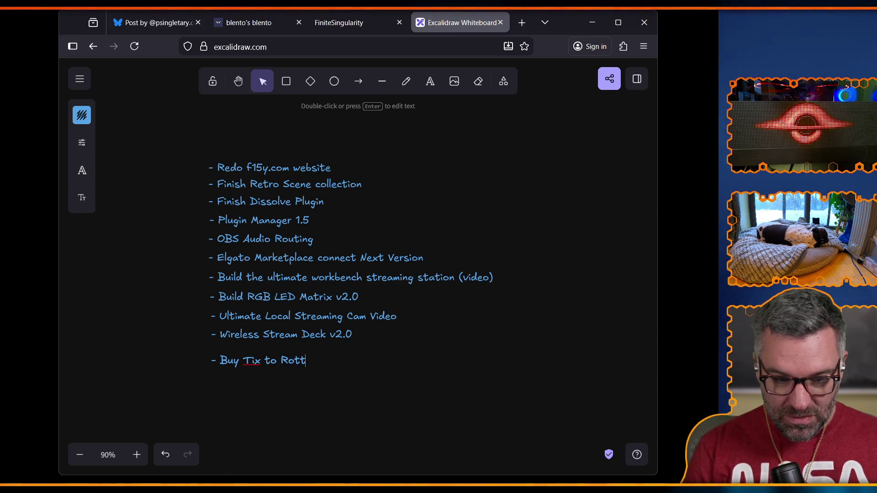
pyautogui.write('erdam because I')
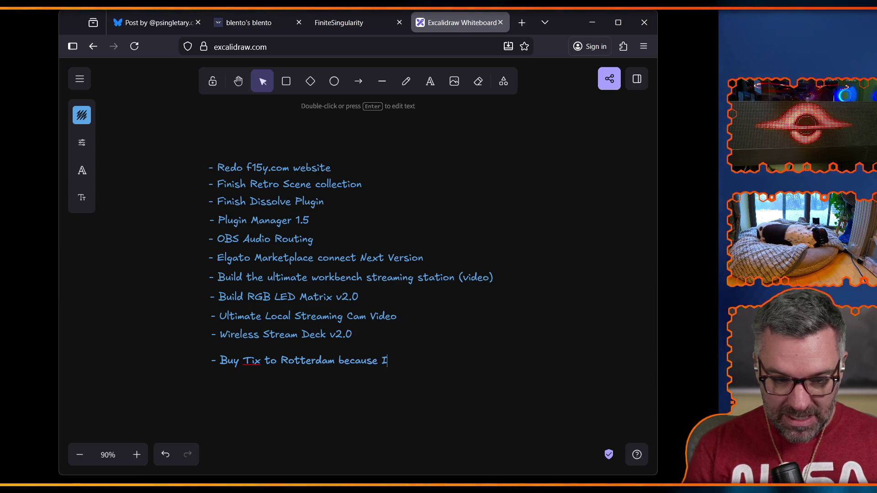
pyautogui.write("'ve already ")
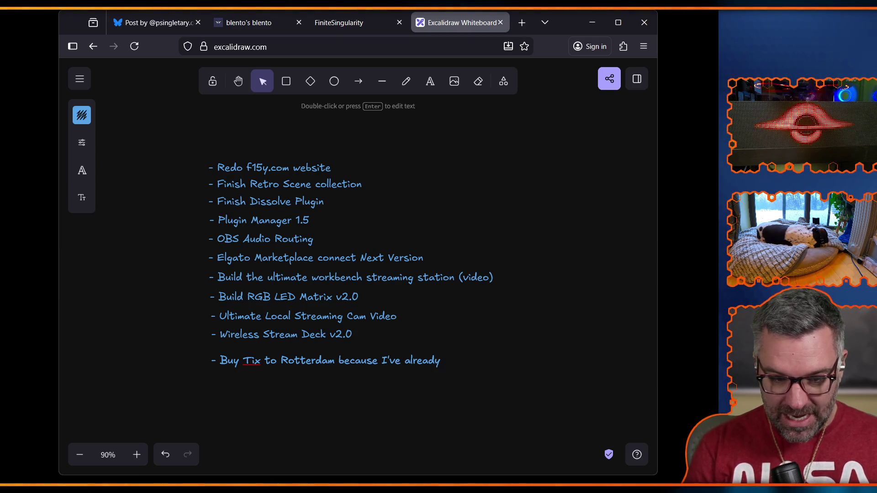
pyautogui.write('put my name in')
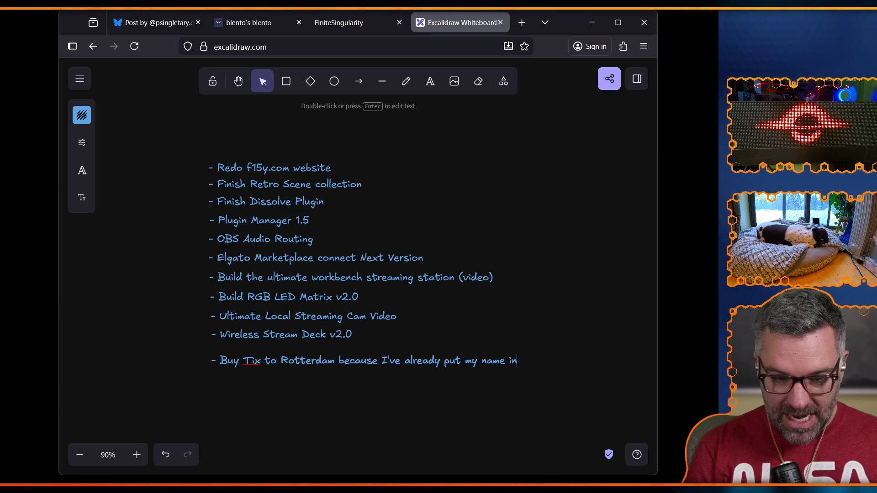
pyautogui.write(' the queue for a ho')
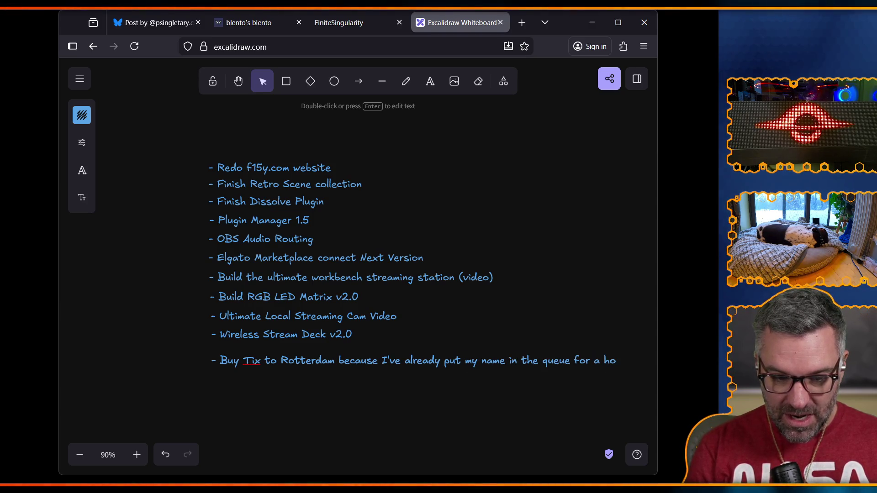
pyautogui.write('tel room')
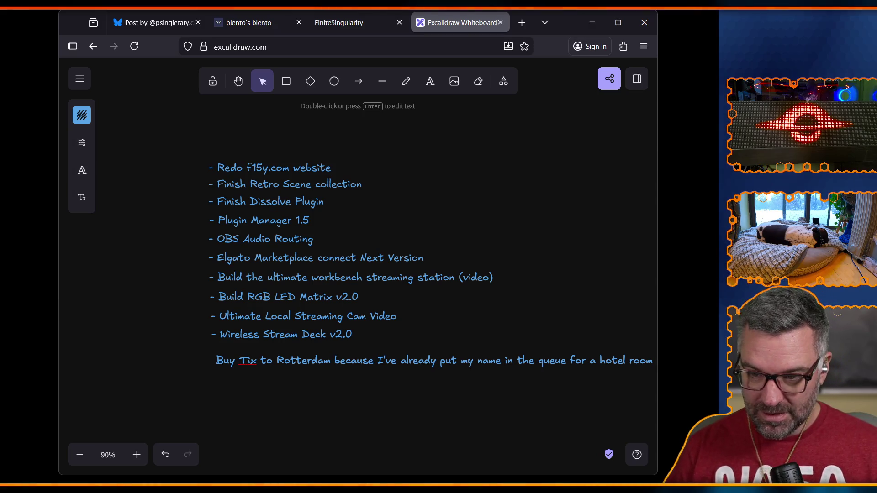
pyautogui.click(257, 434)
# Wrap the Rotterdam item after 'my' onto a second line, then begin a new line below
pyautogui.click(385, 352)
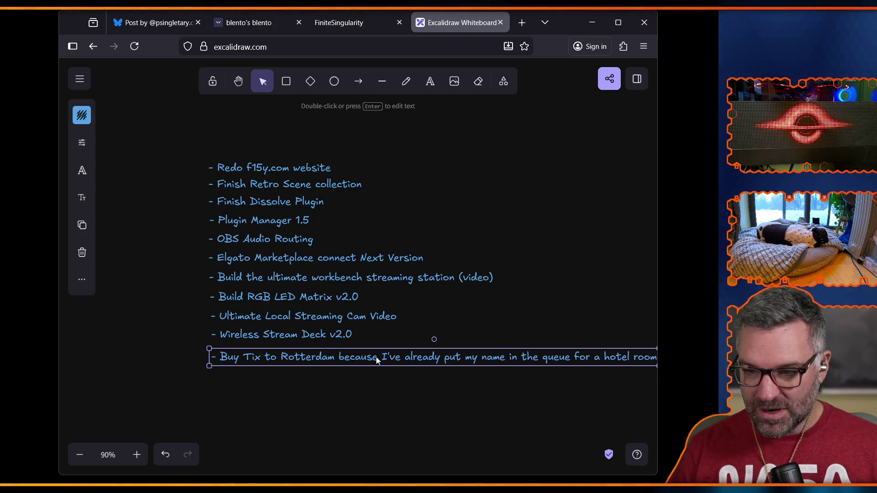
pyautogui.doubleClick(377, 359)
pyautogui.press('End')
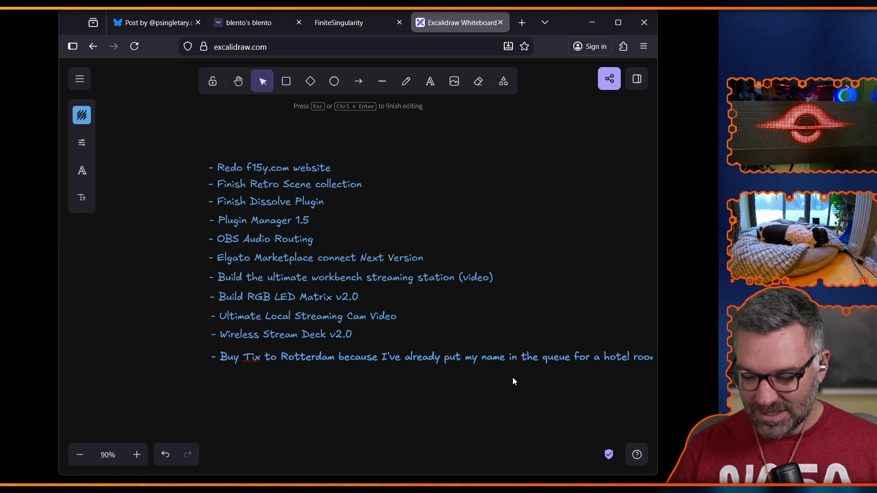
pyautogui.press('Delete')
pyautogui.press('Return')
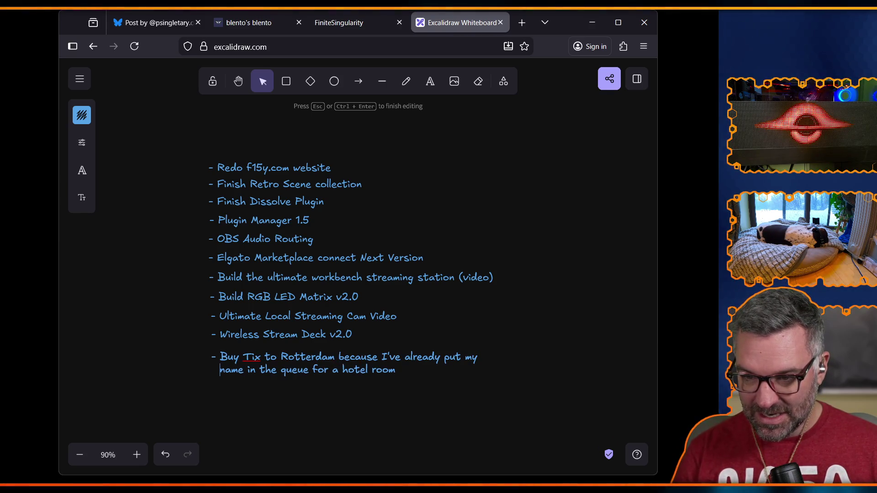
pyautogui.press('BackSpace')
pyautogui.click(397, 412)
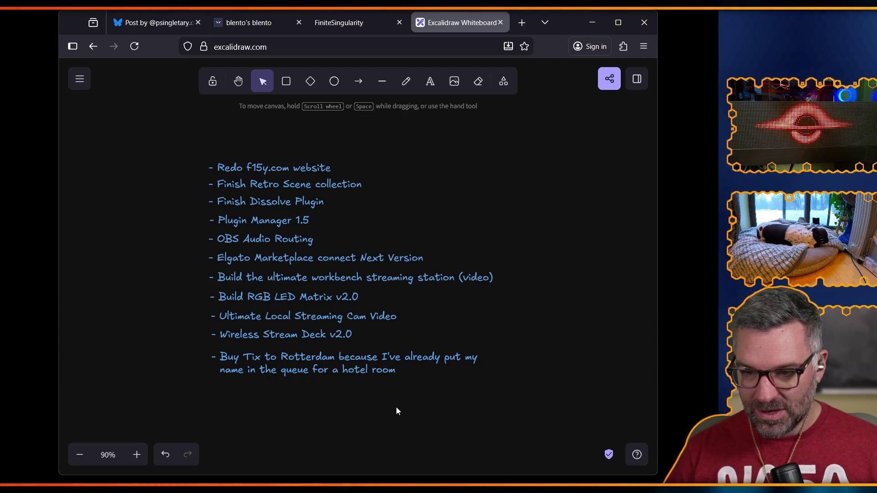
pyautogui.moveTo(323, 358); pyautogui.dragTo(324, 355)
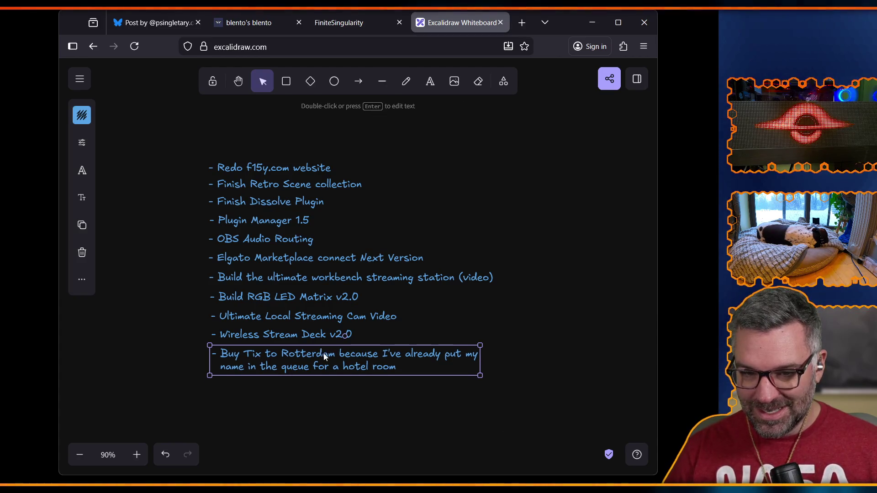
pyautogui.click(312, 426)
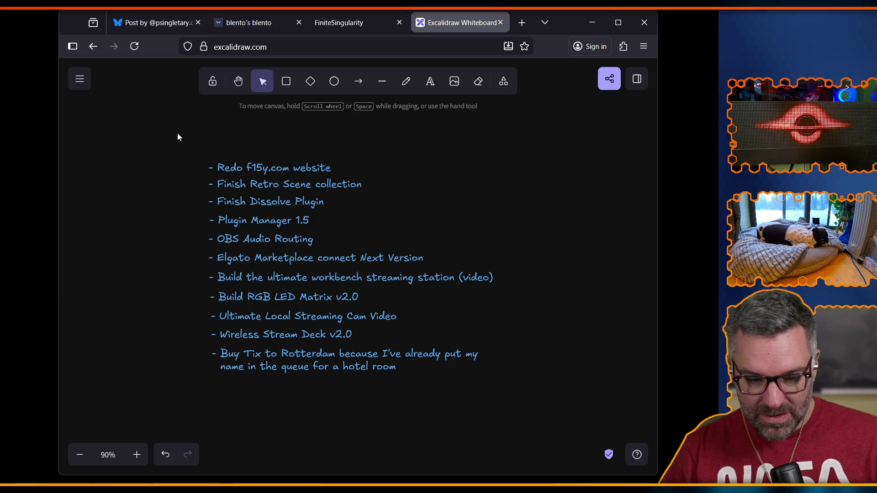
pyautogui.click(430, 86)
pyautogui.click(210, 386)
pyautogui.write('- Bugf')
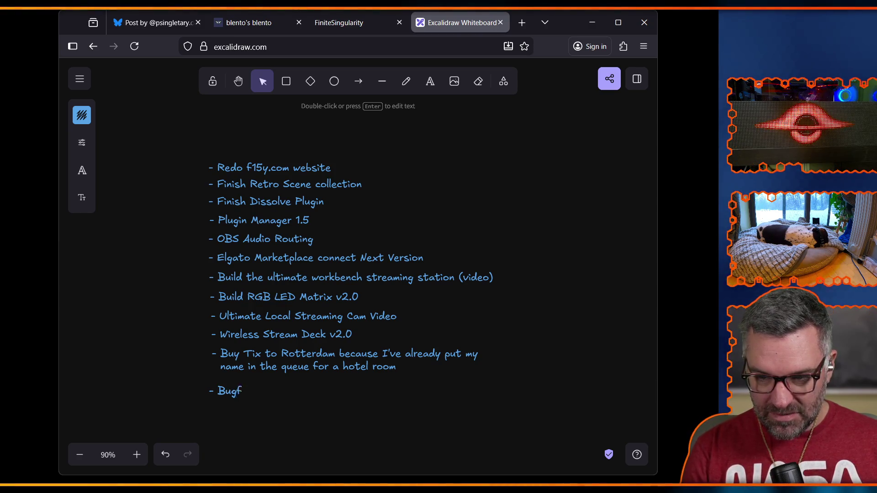
# Complete the item 'Bugfix/update all the plugins' and nudge it into line under the Rotterdam entry
pyautogui.write('ix/update all t')
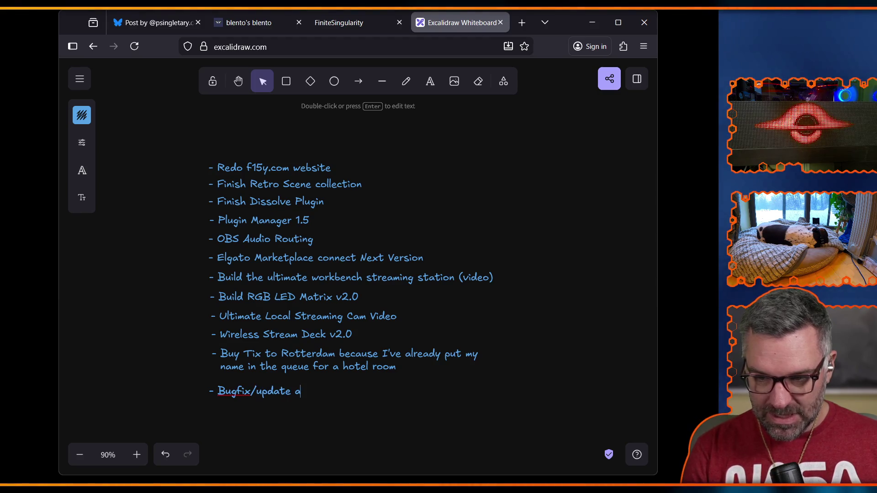
pyautogui.write('he plugins')
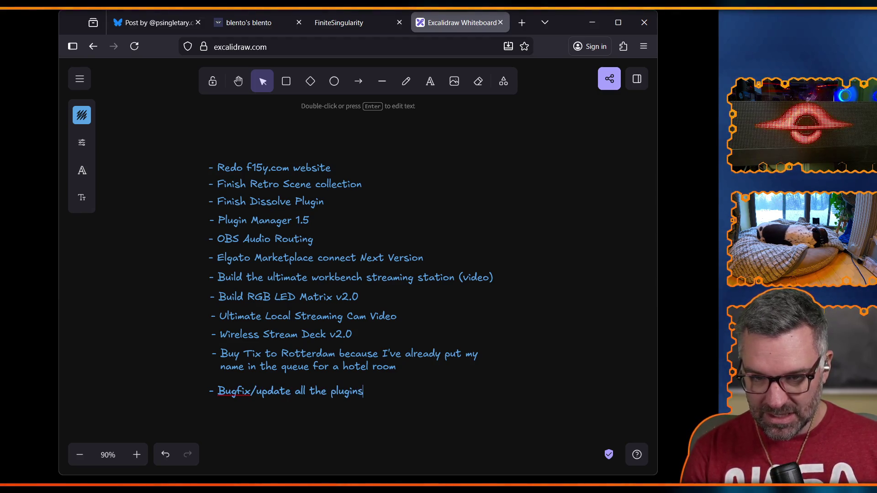
pyautogui.click(289, 412)
pyautogui.click(288, 390)
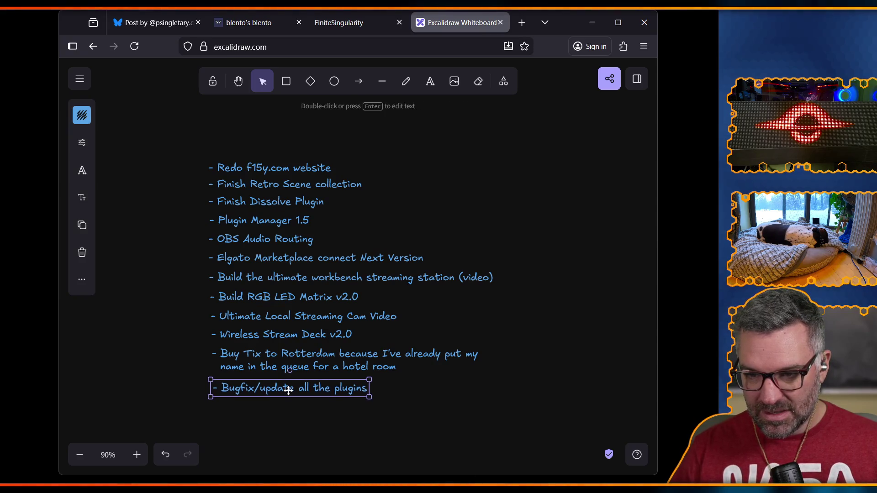
pyautogui.moveTo(288, 391); pyautogui.dragTo(287, 390)
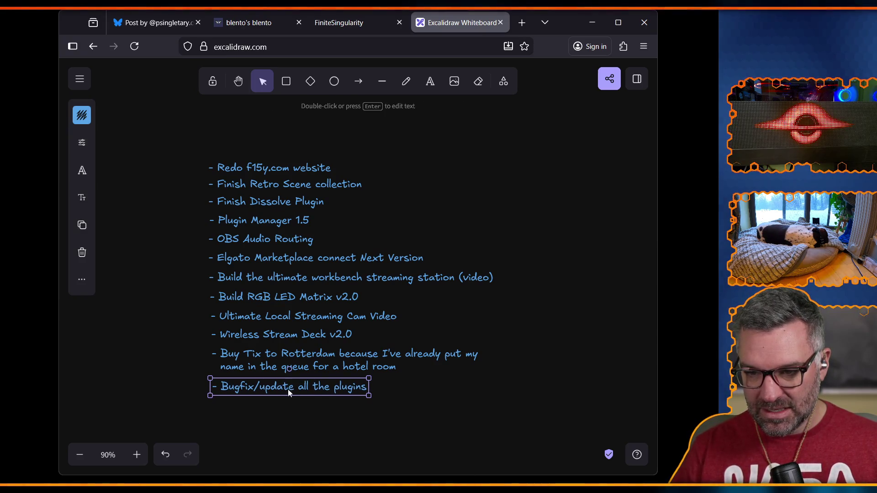
pyautogui.click(291, 415)
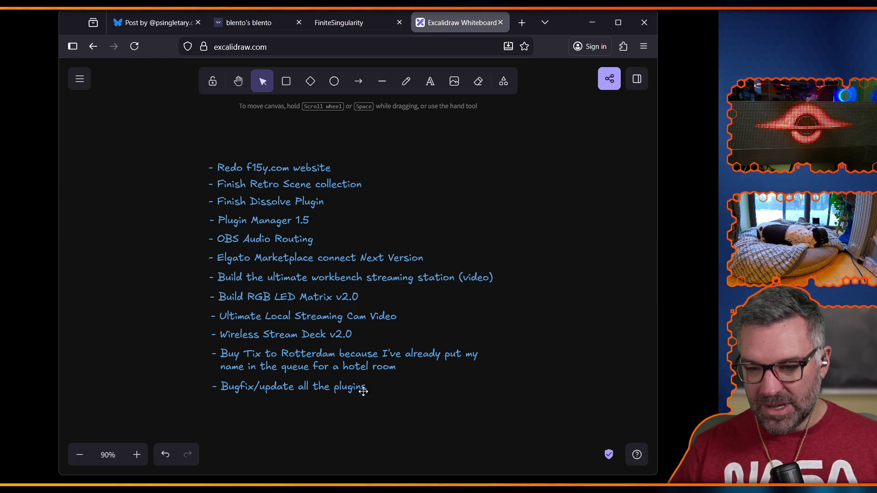
pyautogui.scroll(-1, 243, 395)
pyautogui.scroll(1, 243, 396)
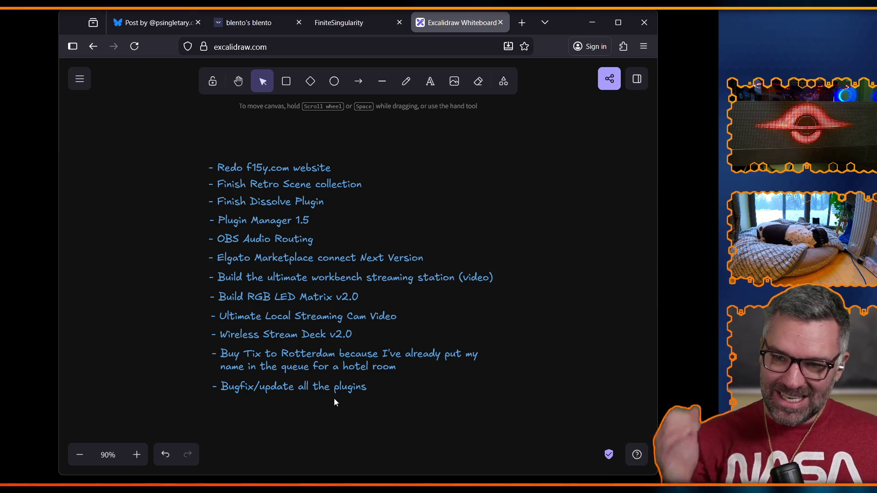
pyautogui.click(430, 82)
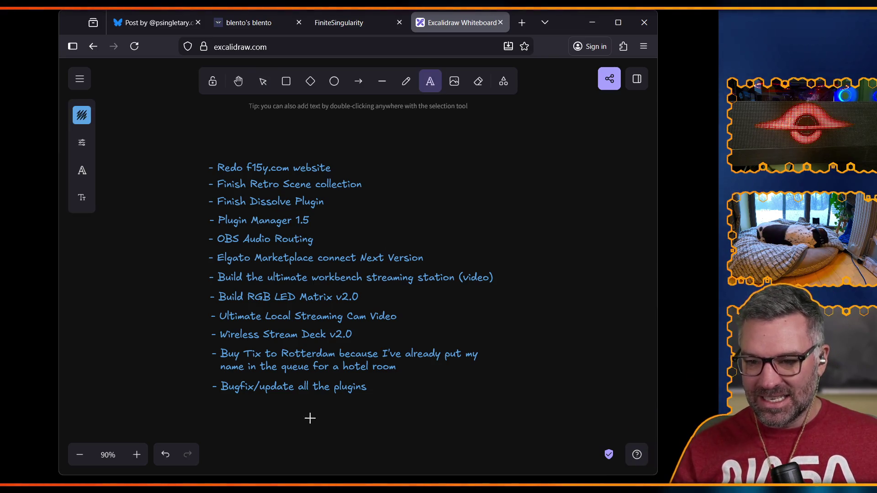
# Add '- 3 New Plugins I've wanted to do.' below the plugins bugfix line, correcting the count to 3
pyautogui.click(211, 407)
pyautogui.write('- ')
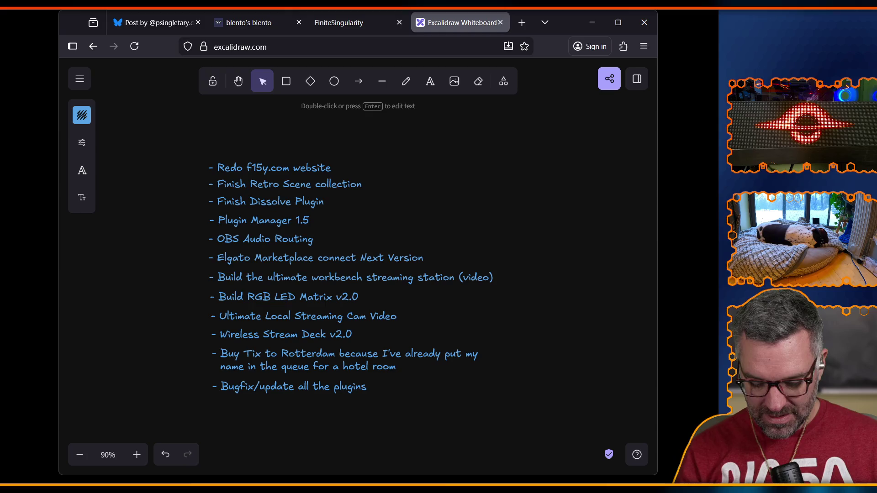
pyautogui.write('2 New Plu')
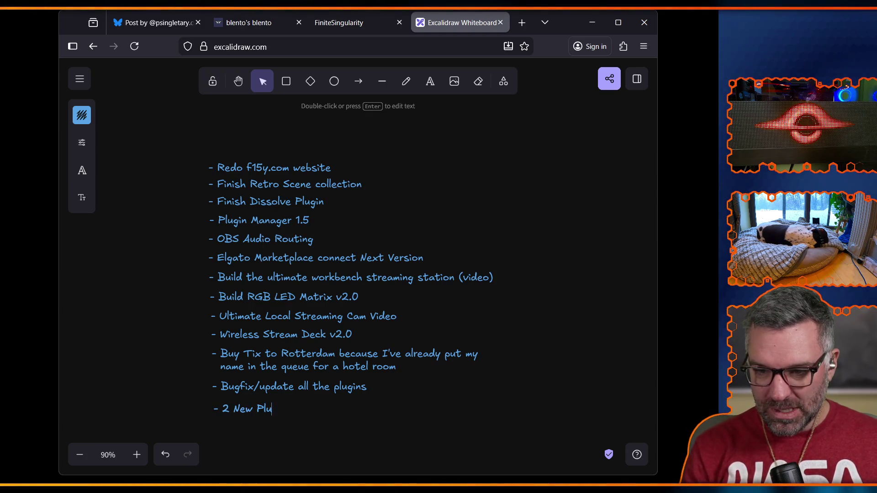
pyautogui.press('BackSpace')
pyautogui.press('BackSpace')
pyautogui.press('BackSpace')
pyautogui.write("3 New Plugins I've wanted to do.")
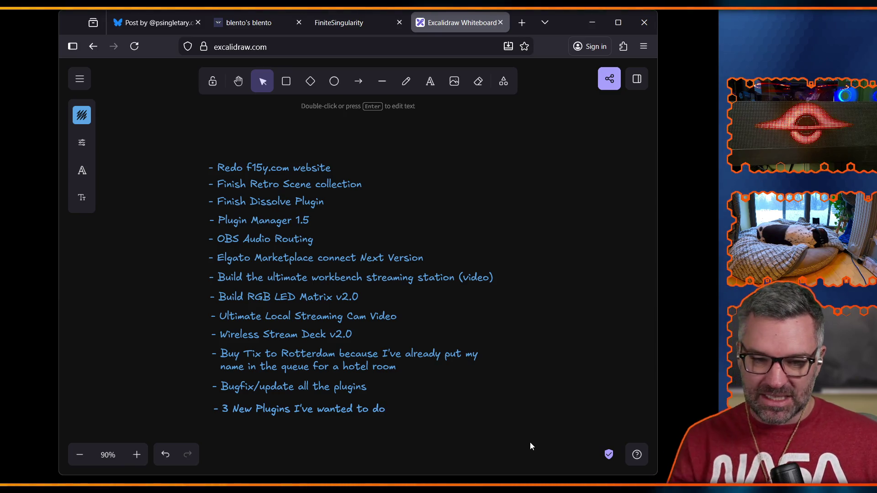
pyautogui.click(413, 433)
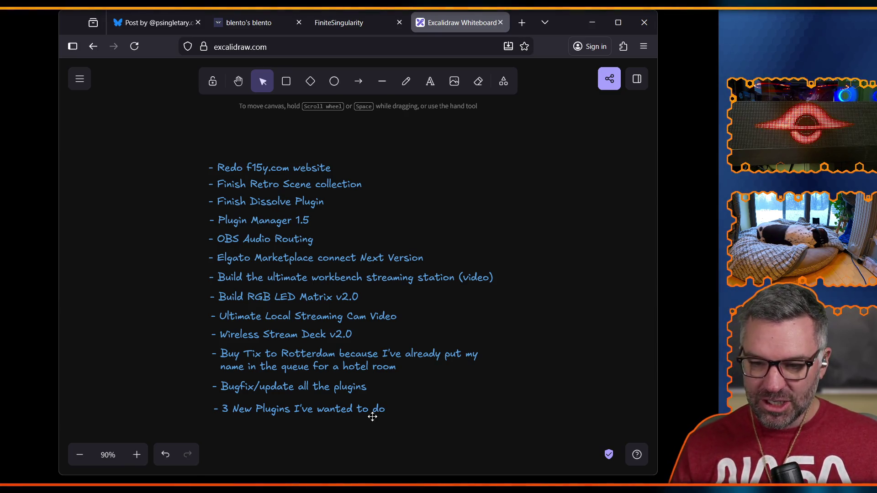
pyautogui.click(294, 412)
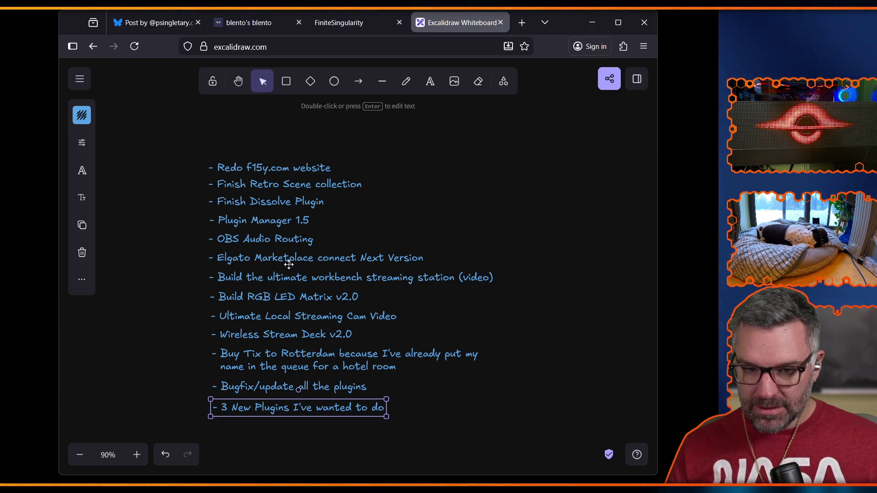
pyautogui.doubleClick(288, 238)
pyautogui.press('Escape')
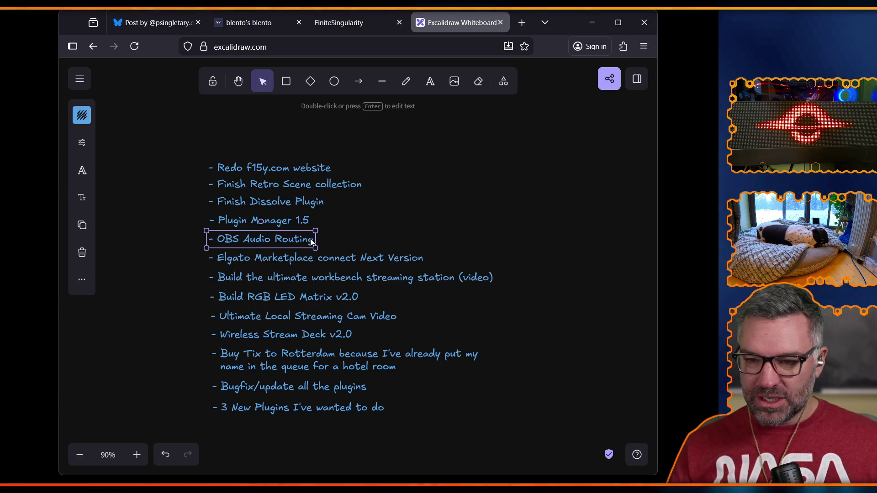
# Append ', other OBS fixes' to the OBS Audio Routing item
pyautogui.press('Return')
pyautogui.press('End')
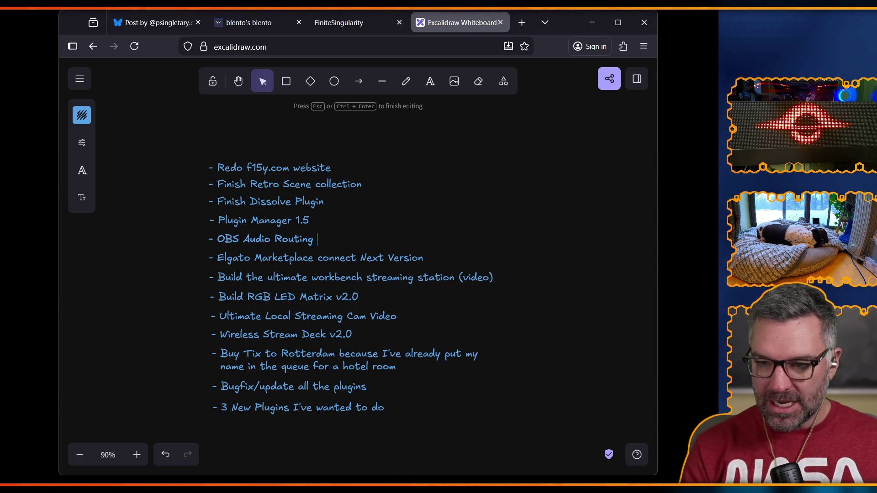
pyautogui.press('BackSpace')
pyautogui.write(', other OBS')
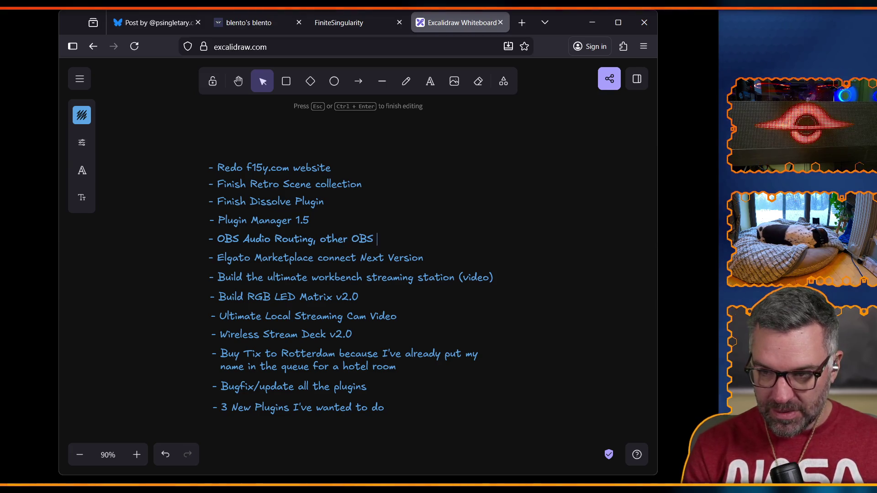
pyautogui.write(' fixes')
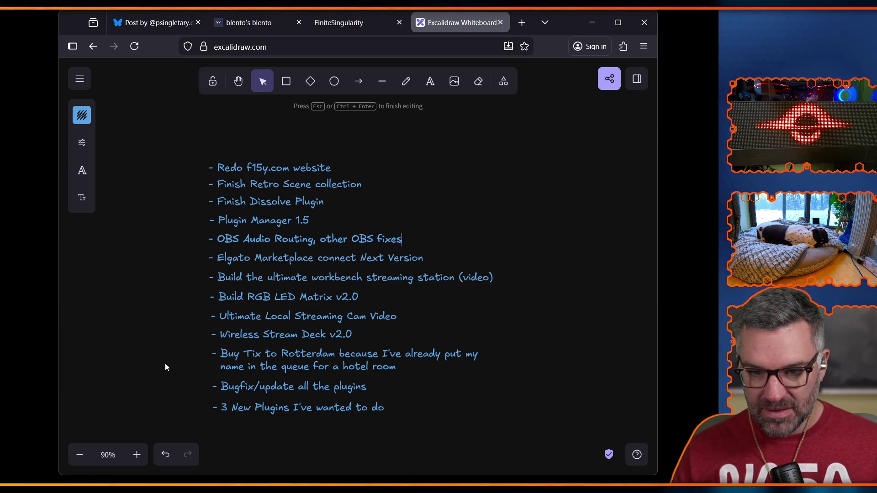
pyautogui.click(165, 364)
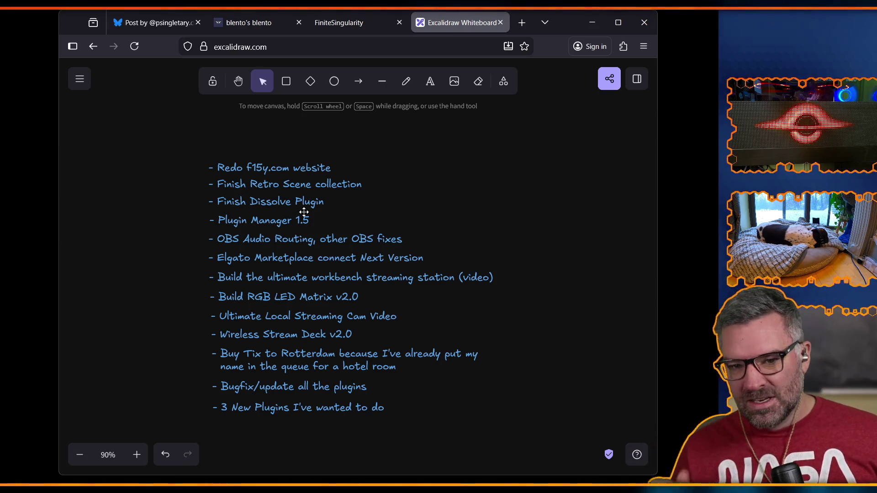
# Add the title 'List for January' above the list
pyautogui.click(430, 81)
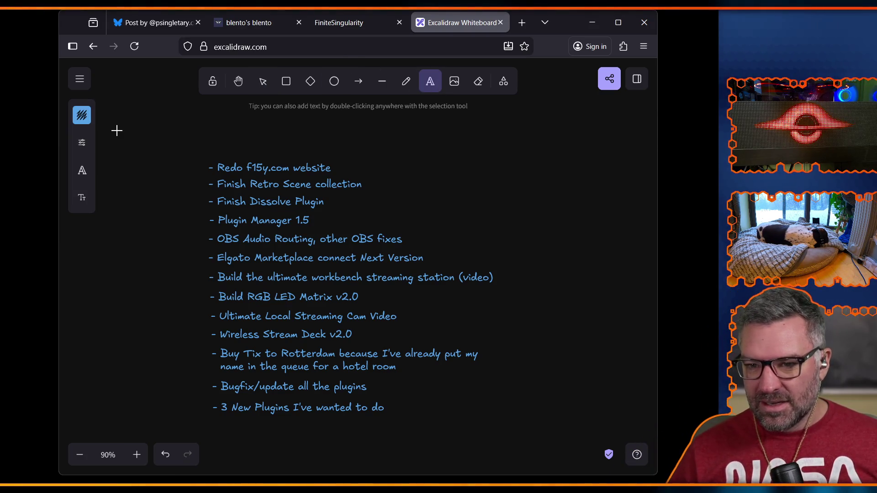
pyautogui.click(204, 135)
pyautogui.write('anuary')
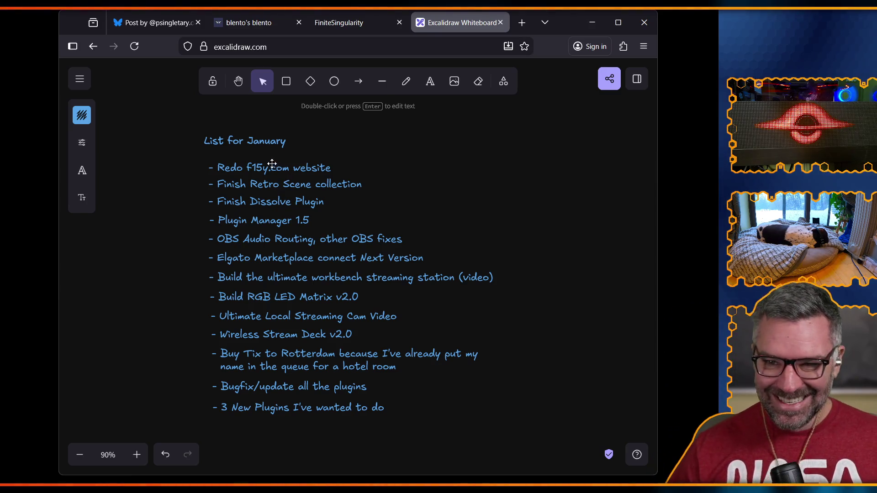
# Change the title to 'List for 1H 2026' and shift it slightly left
pyautogui.click(268, 147)
pyautogui.doubleClick(265, 143)
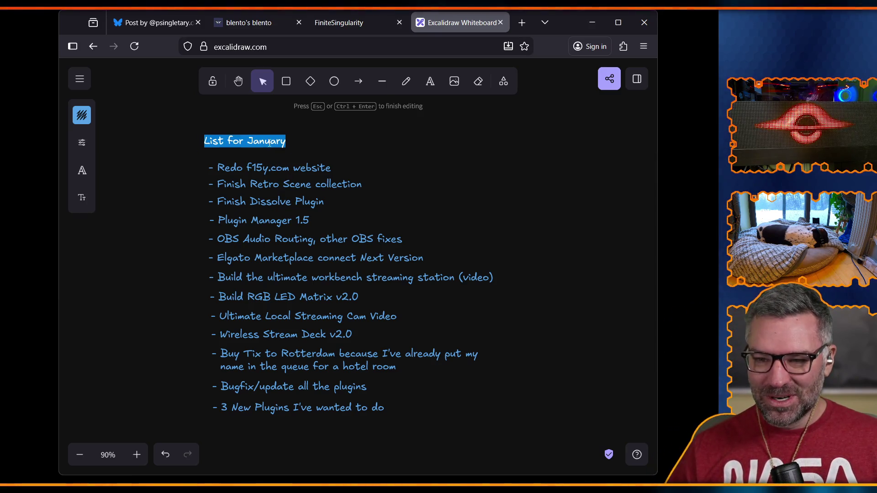
pyautogui.click(263, 142)
pyautogui.moveTo(247, 142); pyautogui.dragTo(332, 145)
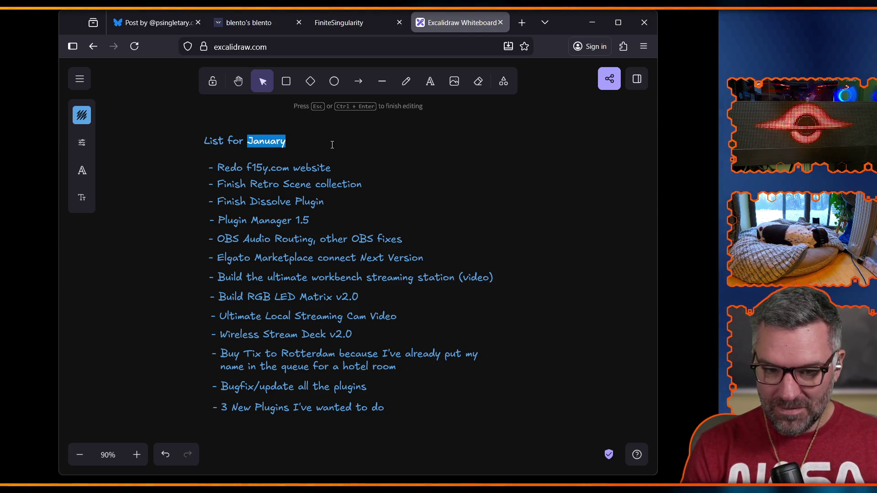
pyautogui.write('1H 2026')
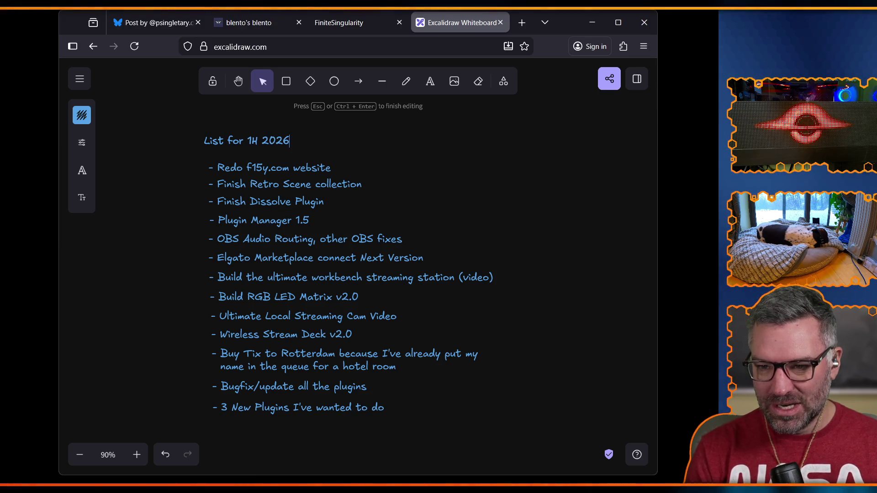
pyautogui.click(135, 267)
pyautogui.moveTo(231, 147); pyautogui.dragTo(221, 150)
pyautogui.click(418, 156)
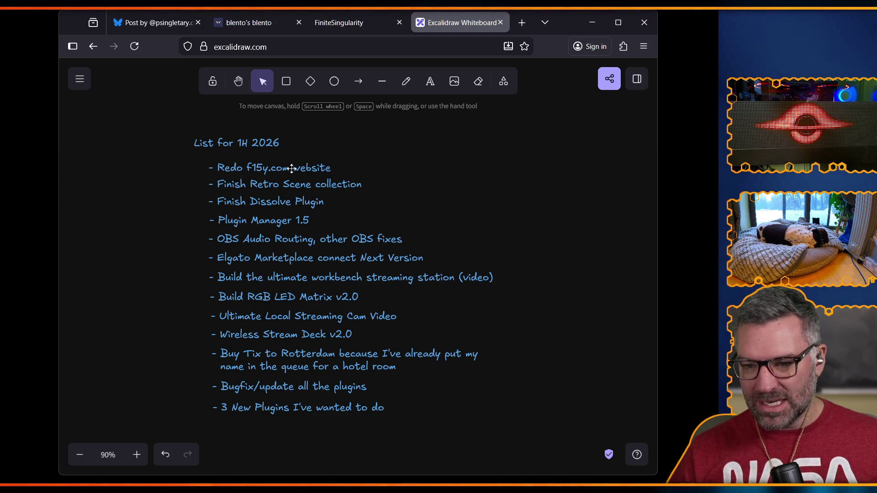
# Duplicate the Redo f15y.com item beside the title and retype it as 'Fix existing (DARN YOU BENTO!)'
pyautogui.click(233, 172)
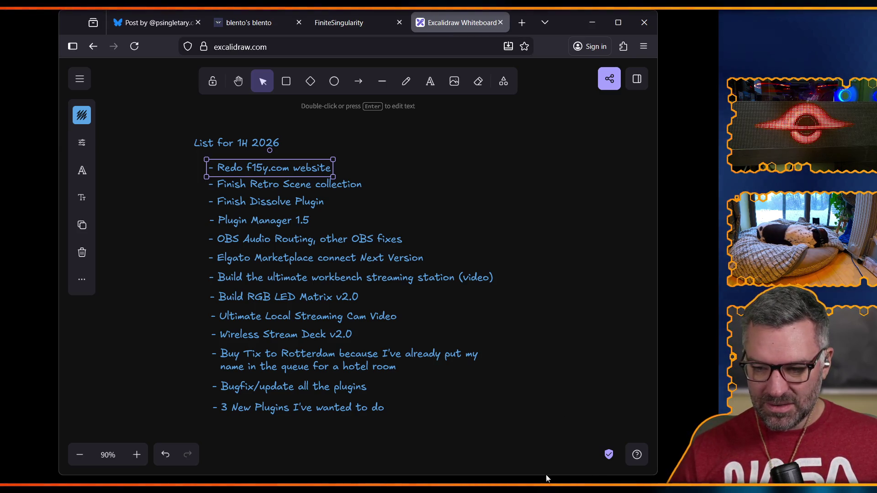
pyautogui.moveTo(547, 478); pyautogui.dragTo(548, 492)
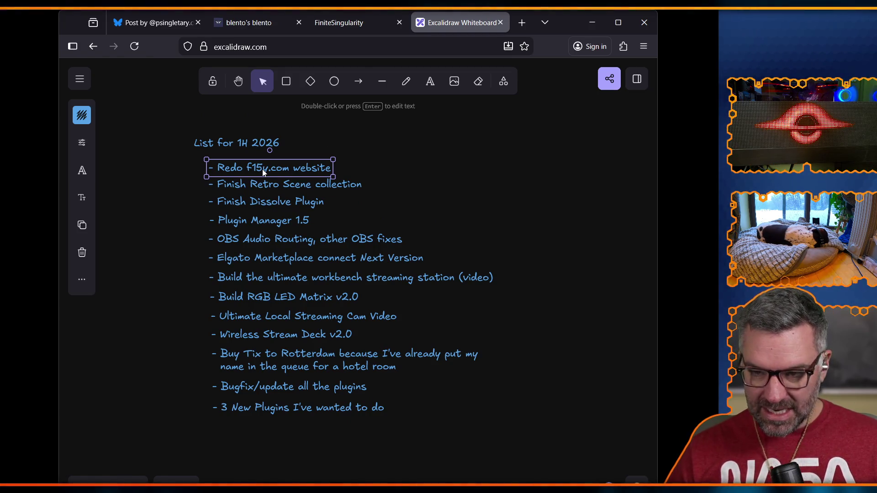
pyautogui.hotkey('ctrl', 'v')
pyautogui.moveTo(389, 285)
pyautogui.mouseDown()
pyautogui.moveTo(463, 150)
pyautogui.moveTo(466, 160)
pyautogui.mouseUp()
pyautogui.doubleClick(386, 151)
pyautogui.moveTo(386, 151); pyautogui.dragTo(599, 154)
pyautogui.write('Fix')
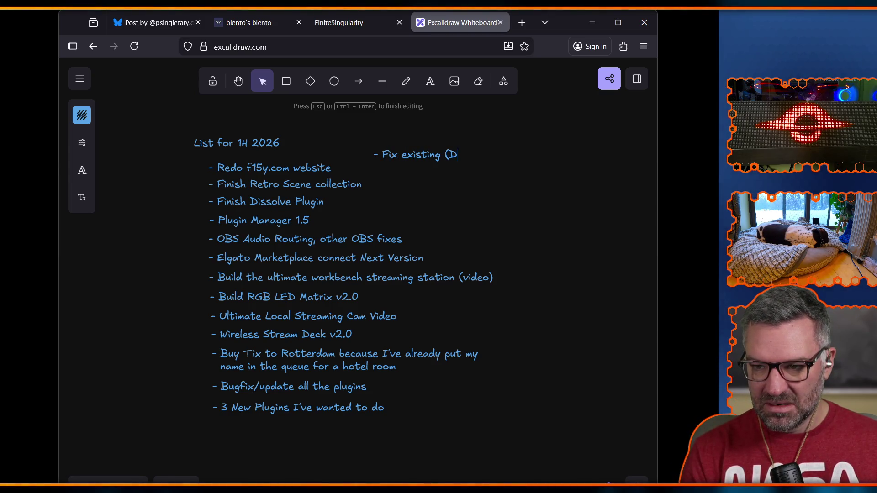
pyautogui.write('ARN YOU B')
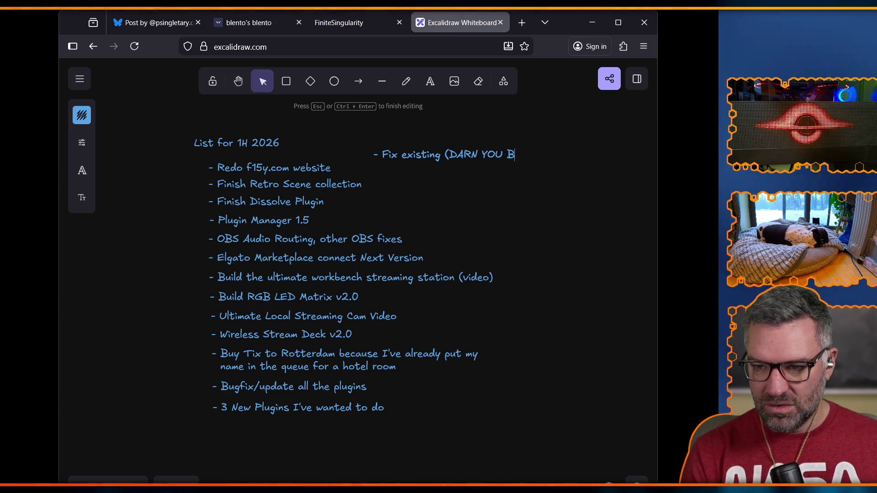
pyautogui.write(')')
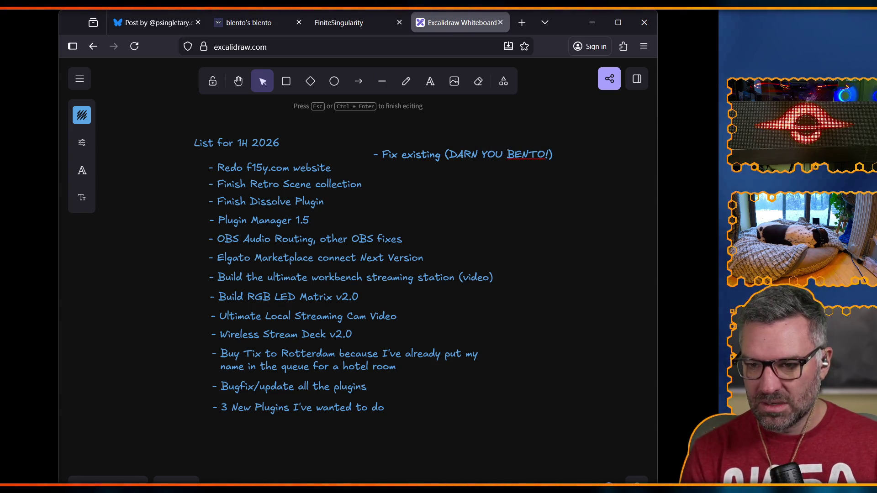
pyautogui.click(521, 188)
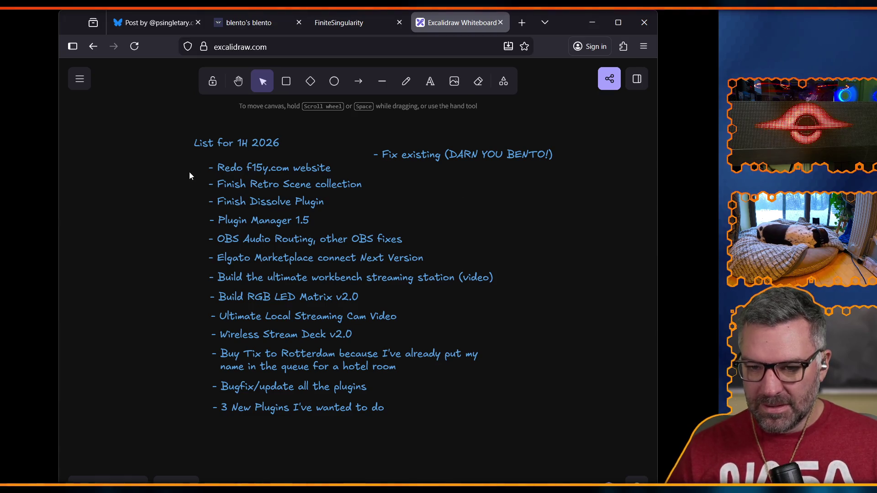
pyautogui.moveTo(175, 159)
pyautogui.mouseDown()
pyautogui.moveTo(352, 431)
pyautogui.moveTo(523, 440)
pyautogui.mouseUp()
# Lower the list, put Fix existing (DARN YOU BENTO!) on top, and move remaining items right
pyautogui.moveTo(321, 276); pyautogui.dragTo(321, 298)
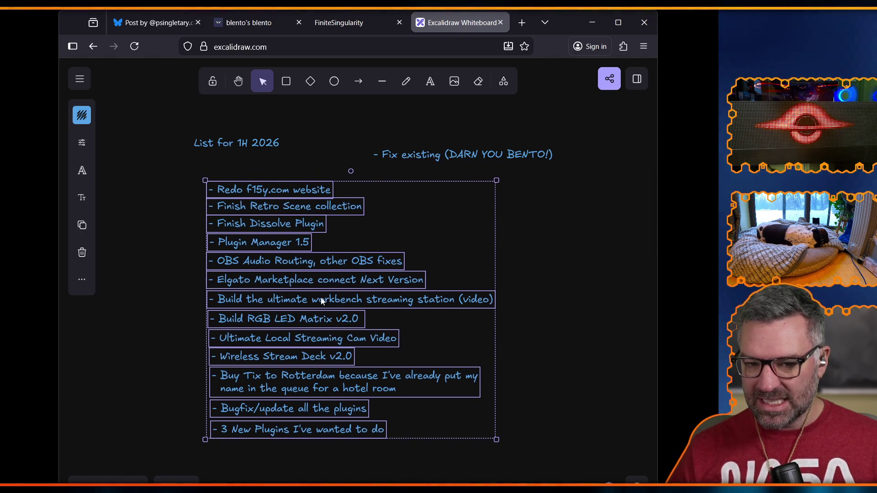
pyautogui.click(441, 121)
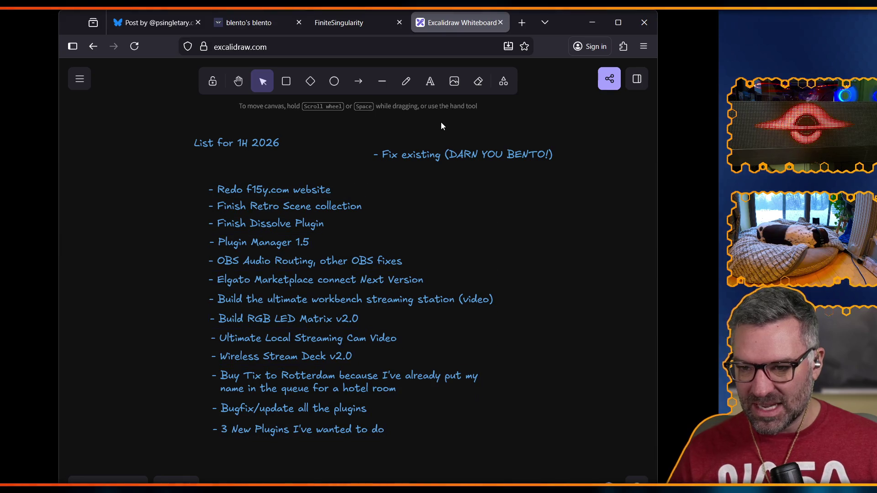
pyautogui.click(444, 154)
pyautogui.moveTo(444, 154)
pyautogui.mouseDown()
pyautogui.moveTo(297, 177)
pyautogui.moveTo(275, 167)
pyautogui.moveTo(281, 198)
pyautogui.moveTo(617, 300)
pyautogui.moveTo(554, 284)
pyautogui.moveTo(555, 232)
pyautogui.mouseUp()
pyautogui.moveTo(181, 194)
pyautogui.mouseDown()
pyautogui.moveTo(321, 366)
pyautogui.moveTo(344, 448)
pyautogui.moveTo(504, 473)
pyautogui.mouseUp()
pyautogui.moveTo(287, 374)
pyautogui.mouseDown()
pyautogui.moveTo(552, 410)
pyautogui.moveTo(500, 423)
pyautogui.mouseUp()
pyautogui.click(310, 349)
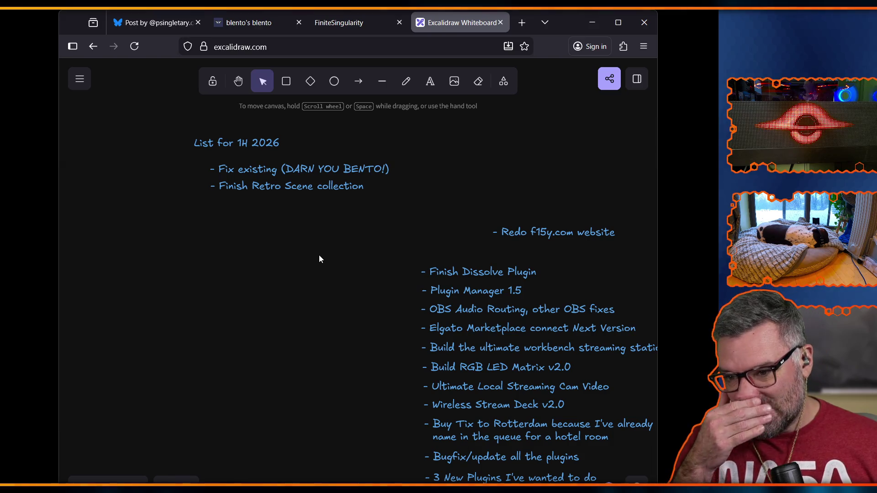
# Move Plugin Manager 1.5 and the Elgato Marketplace item up under Finish Retro Scene collection
pyautogui.moveTo(471, 291)
pyautogui.mouseDown()
pyautogui.moveTo(293, 237)
pyautogui.moveTo(261, 209)
pyautogui.mouseUp()
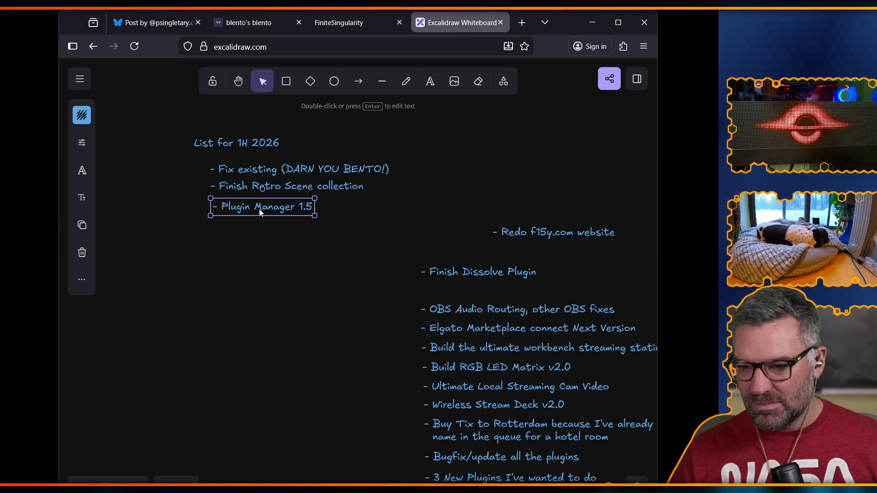
pyautogui.click(283, 337)
pyautogui.moveTo(561, 329)
pyautogui.mouseDown()
pyautogui.moveTo(357, 251)
pyautogui.moveTo(354, 228)
pyautogui.mouseUp()
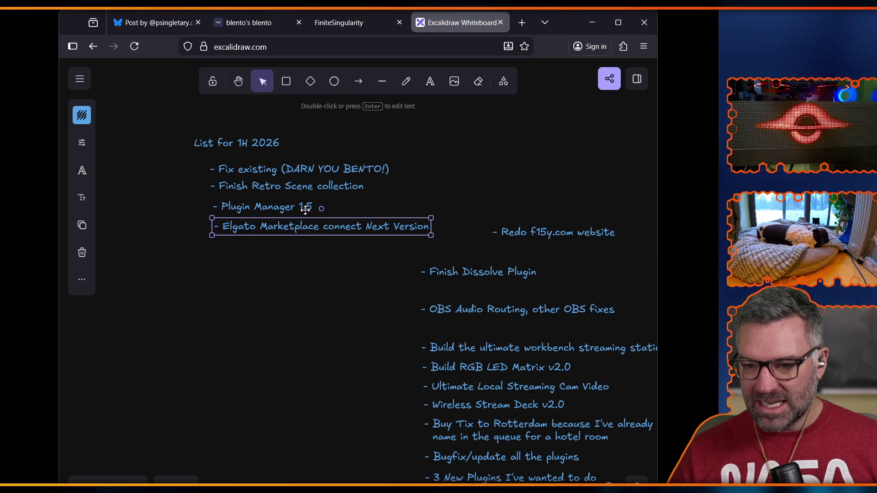
pyautogui.click(291, 208)
pyautogui.moveTo(291, 208); pyautogui.dragTo(291, 232)
pyautogui.click(295, 253)
pyautogui.click(282, 209)
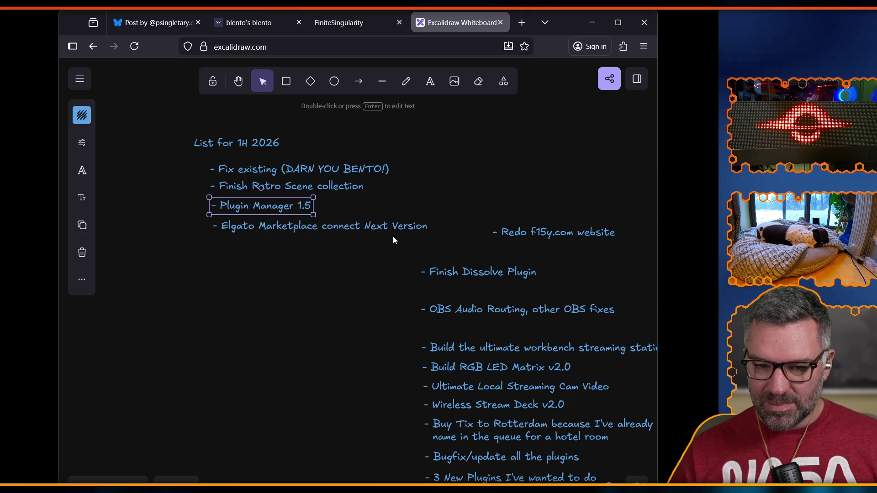
pyautogui.click(318, 261)
pyautogui.click(253, 209)
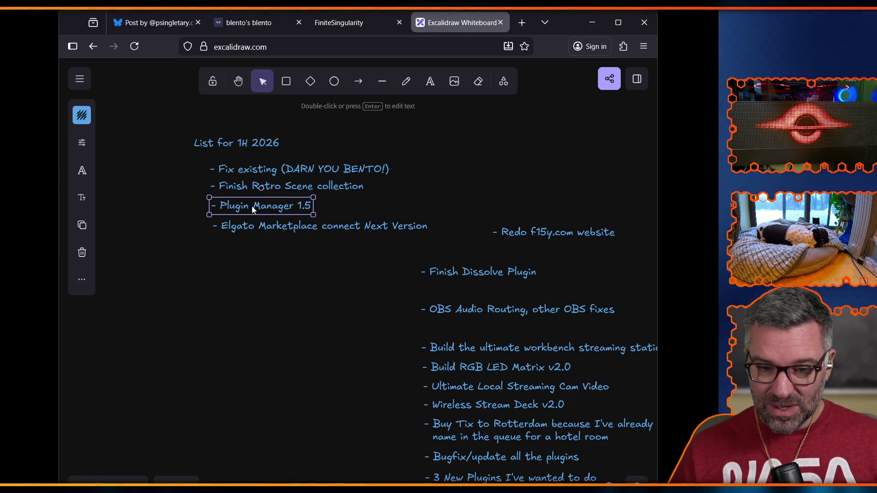
pyautogui.click(364, 273)
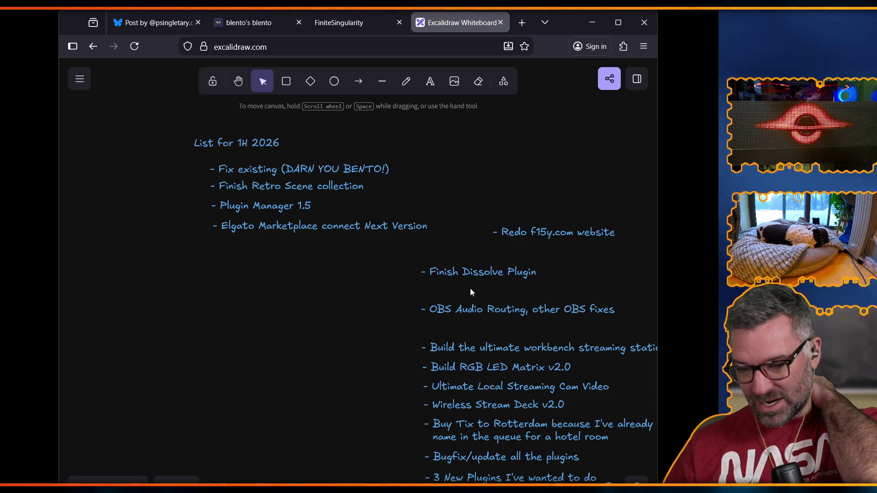
# Move OBS Audio Routing up under the Elgato Marketplace line
pyautogui.moveTo(478, 315)
pyautogui.mouseDown()
pyautogui.moveTo(237, 254)
pyautogui.moveTo(273, 252)
pyautogui.moveTo(285, 171)
pyautogui.moveTo(269, 160)
pyautogui.moveTo(270, 250)
pyautogui.mouseUp()
pyautogui.click(255, 351)
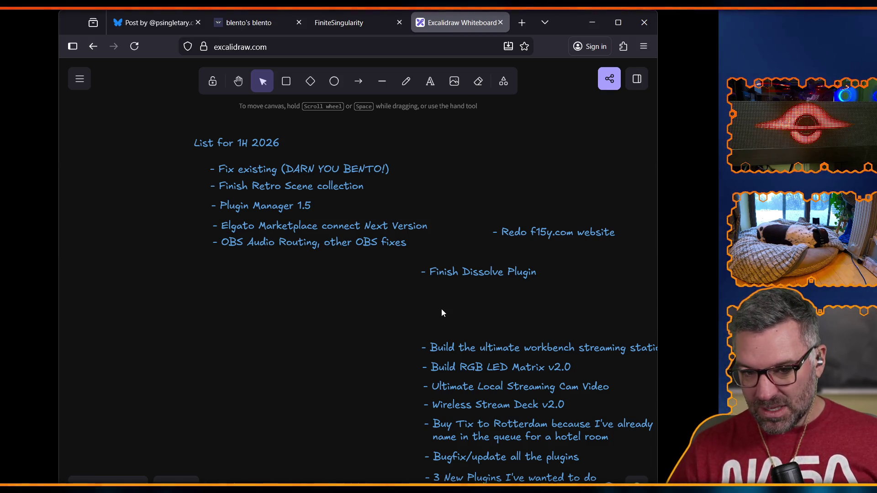
pyautogui.moveTo(398, 309)
pyautogui.mouseDown()
pyautogui.moveTo(445, 431)
pyautogui.moveTo(654, 491)
pyautogui.moveTo(654, 484)
pyautogui.mouseUp()
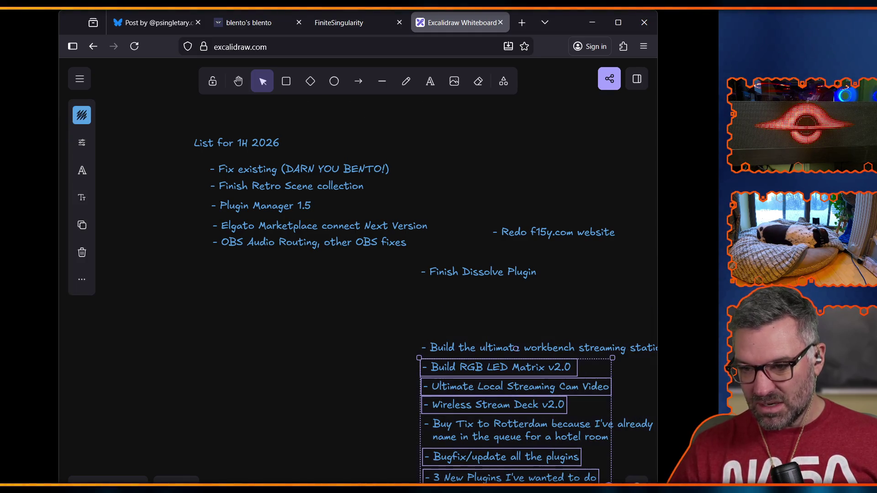
# Stack the workbench and Cam Video items under OBS Audio Routing, and shift Build RGB LED Matrix left
pyautogui.click(328, 337)
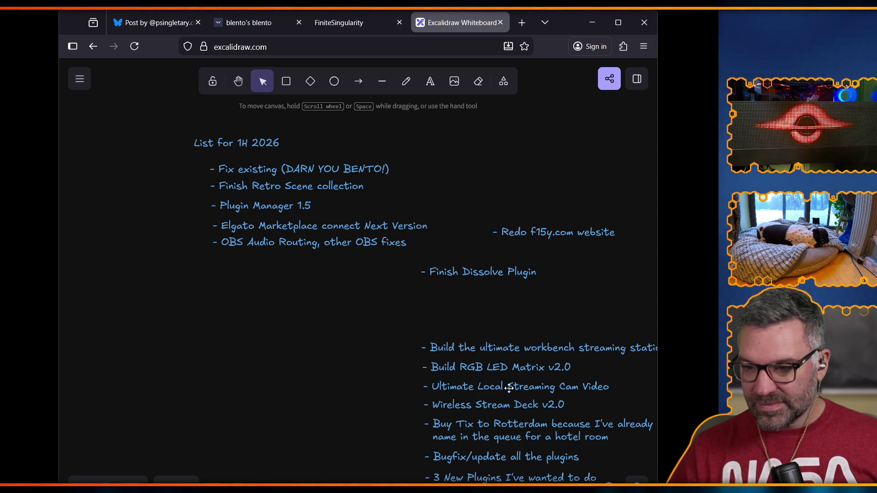
pyautogui.moveTo(484, 352)
pyautogui.mouseDown()
pyautogui.moveTo(313, 314)
pyautogui.moveTo(263, 270)
pyautogui.moveTo(277, 266)
pyautogui.mouseUp()
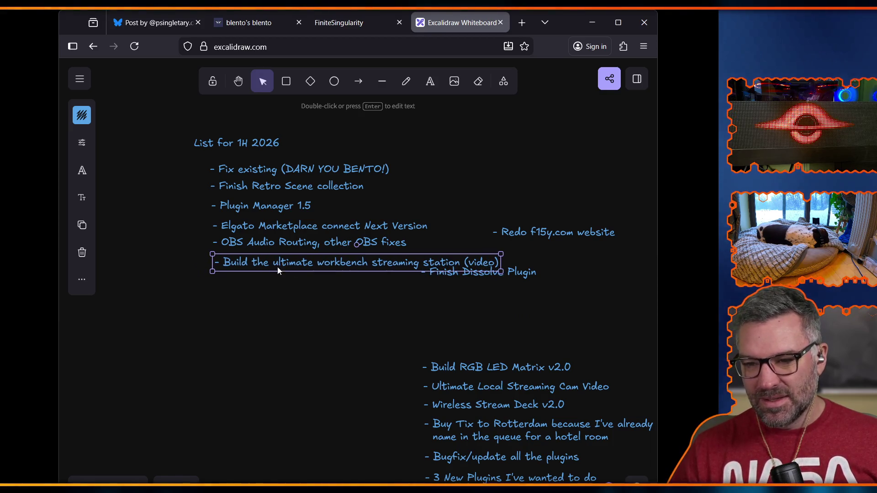
pyautogui.click(503, 294)
pyautogui.moveTo(522, 275); pyautogui.dragTo(619, 303)
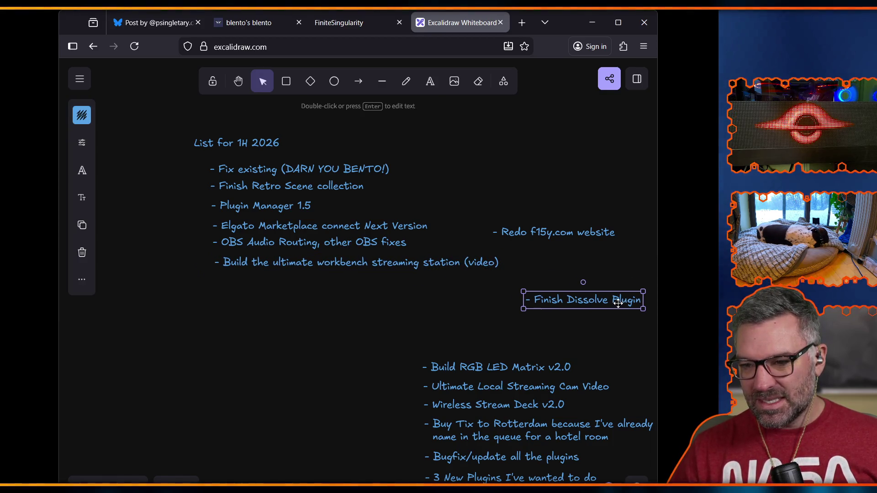
pyautogui.click(533, 335)
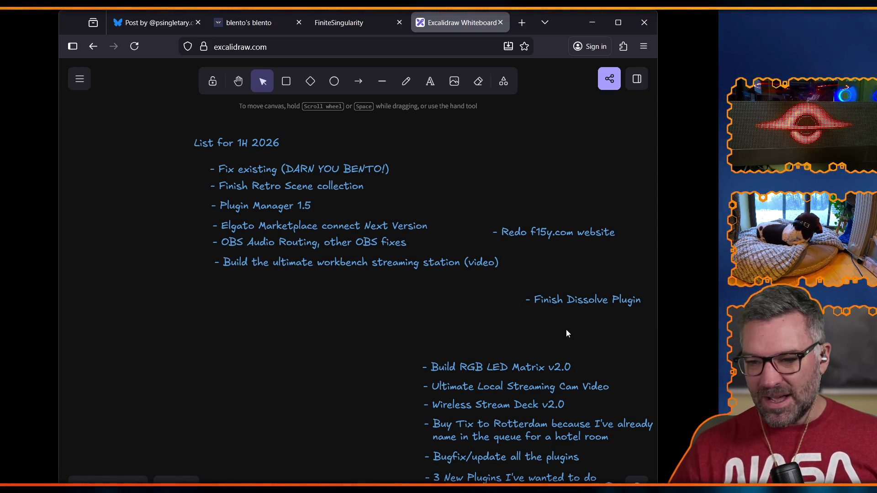
pyautogui.moveTo(489, 366)
pyautogui.mouseDown()
pyautogui.moveTo(372, 305)
pyautogui.moveTo(275, 375)
pyautogui.moveTo(290, 384)
pyautogui.moveTo(291, 376)
pyautogui.mouseUp()
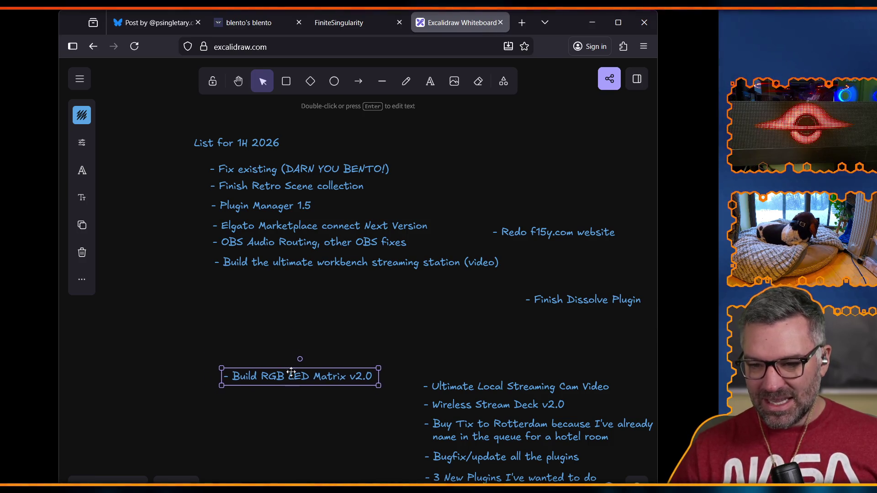
pyautogui.click(346, 419)
pyautogui.moveTo(509, 387)
pyautogui.mouseDown()
pyautogui.moveTo(344, 286)
pyautogui.moveTo(301, 283)
pyautogui.mouseUp()
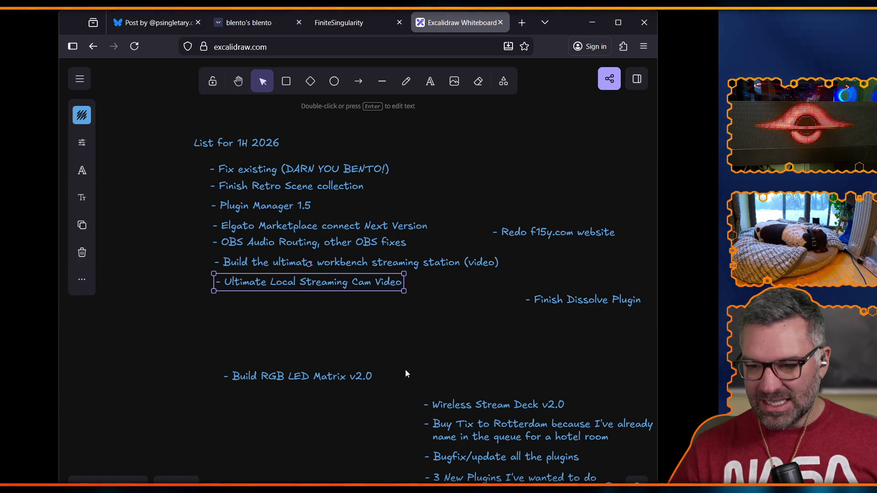
# Add Wireless Stream Deck, Bugfix, Finish Dissolve, Redo f15y.com, 3 New Plugins and Buy Tix to the column
pyautogui.moveTo(461, 411)
pyautogui.mouseDown()
pyautogui.moveTo(305, 317)
pyautogui.moveTo(256, 307)
pyautogui.mouseUp()
pyautogui.click(497, 319)
pyautogui.moveTo(541, 421)
pyautogui.mouseDown()
pyautogui.moveTo(345, 434)
pyautogui.moveTo(355, 423)
pyautogui.mouseUp()
pyautogui.click(628, 421)
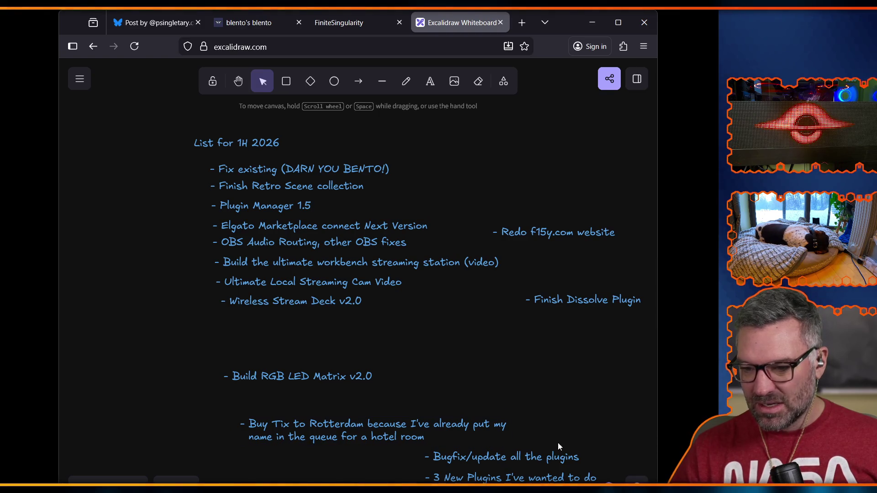
pyautogui.moveTo(490, 462)
pyautogui.mouseDown()
pyautogui.moveTo(341, 338)
pyautogui.moveTo(295, 326)
pyautogui.mouseUp()
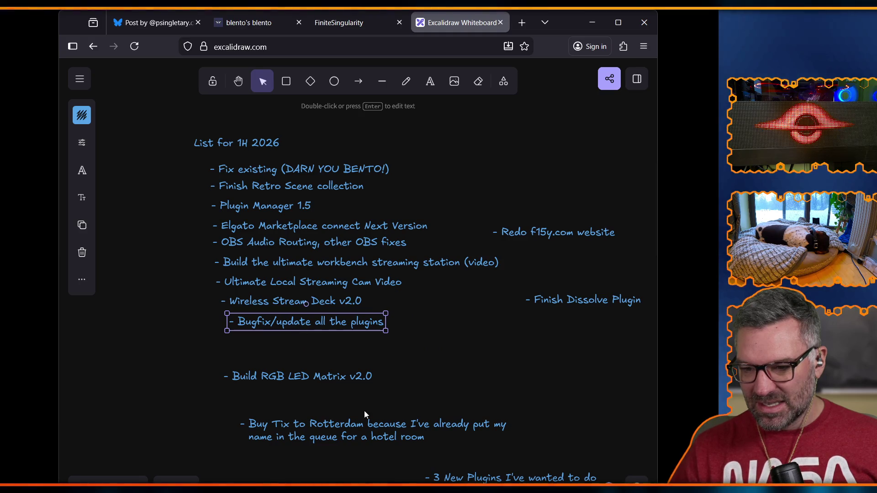
pyautogui.moveTo(471, 481); pyautogui.dragTo(296, 405)
pyautogui.moveTo(616, 304)
pyautogui.mouseDown()
pyautogui.moveTo(433, 321)
pyautogui.moveTo(304, 349)
pyautogui.moveTo(307, 323)
pyautogui.mouseUp()
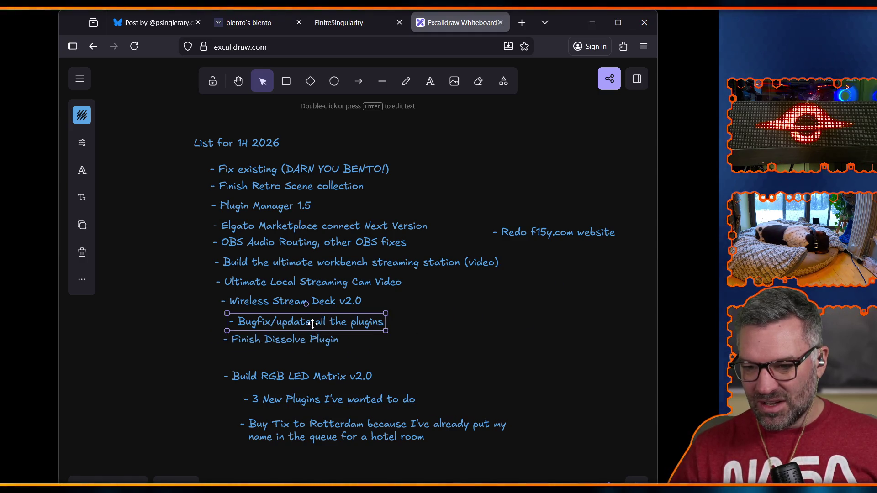
pyautogui.moveTo(600, 232)
pyautogui.mouseDown()
pyautogui.moveTo(457, 341)
pyautogui.moveTo(332, 357)
pyautogui.moveTo(338, 388)
pyautogui.moveTo(368, 366)
pyautogui.moveTo(324, 403)
pyautogui.mouseUp()
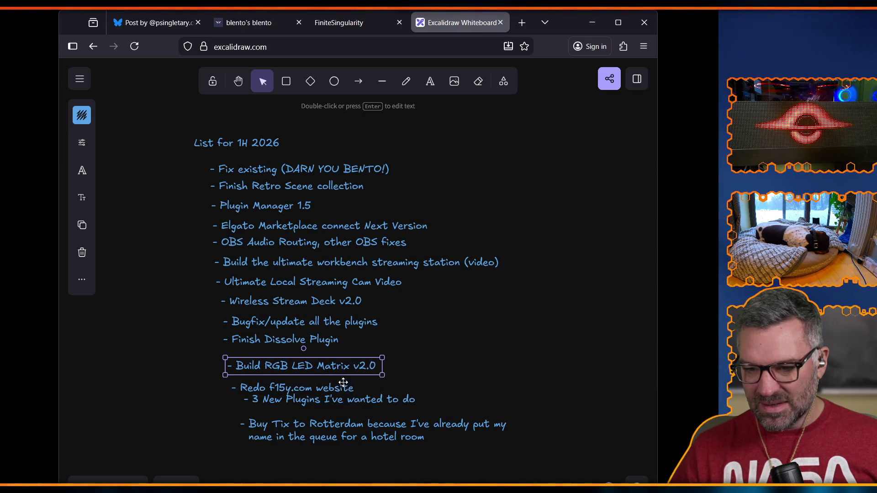
# Nudge Build RGB LED Matrix v2.0, 3 New Plugins and Buy Tix into even spacing
pyautogui.click(334, 389)
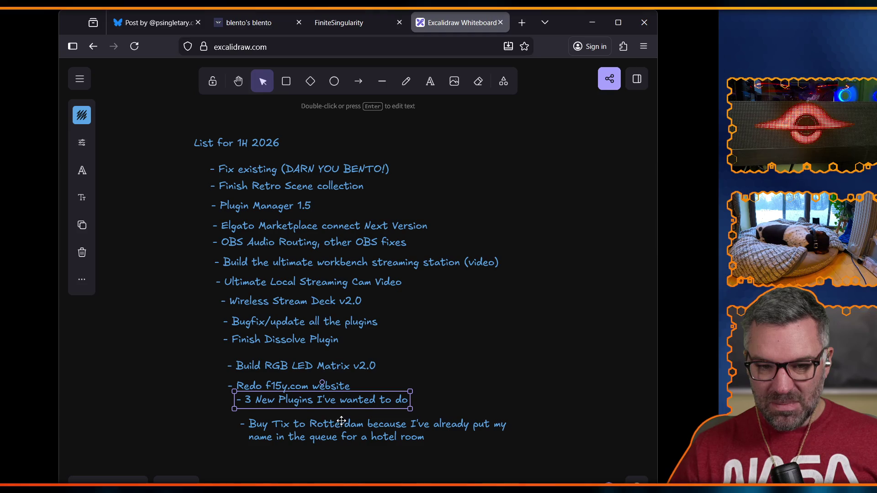
pyautogui.moveTo(349, 433); pyautogui.dragTo(354, 429)
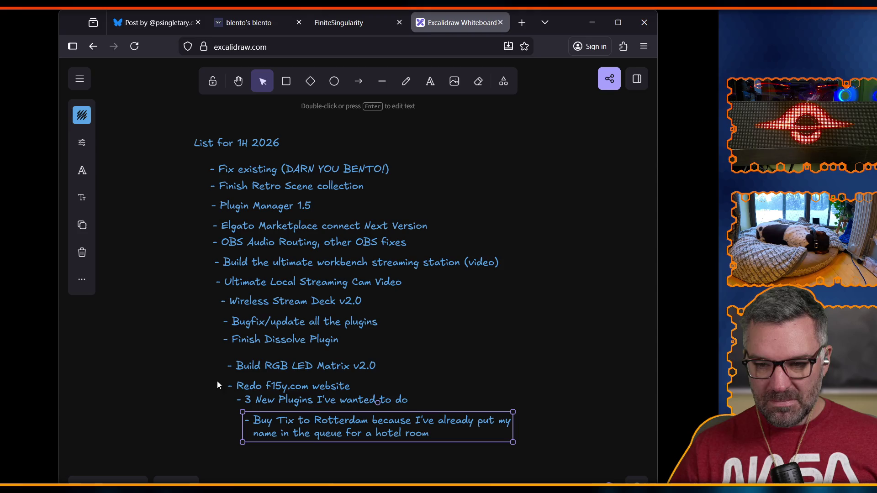
pyautogui.click(257, 400)
pyautogui.moveTo(257, 400); pyautogui.dragTo(251, 402)
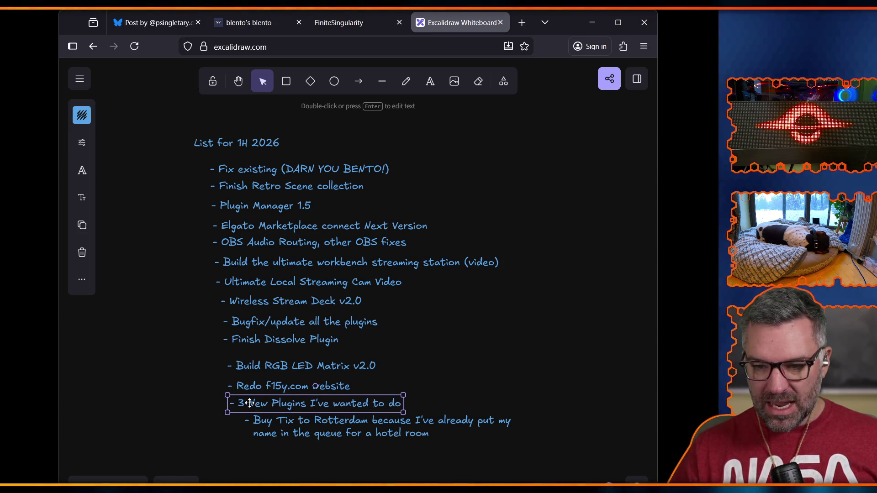
pyautogui.click(259, 369)
pyautogui.moveTo(259, 369); pyautogui.dragTo(268, 425)
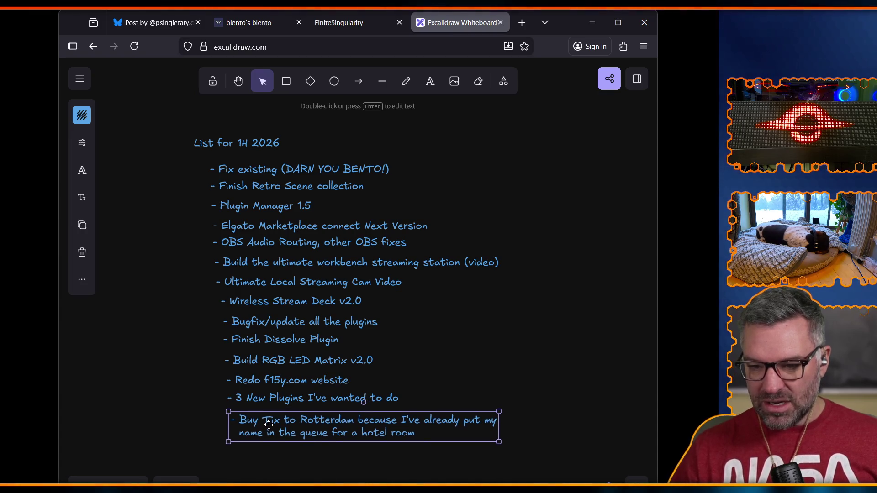
pyautogui.click(530, 367)
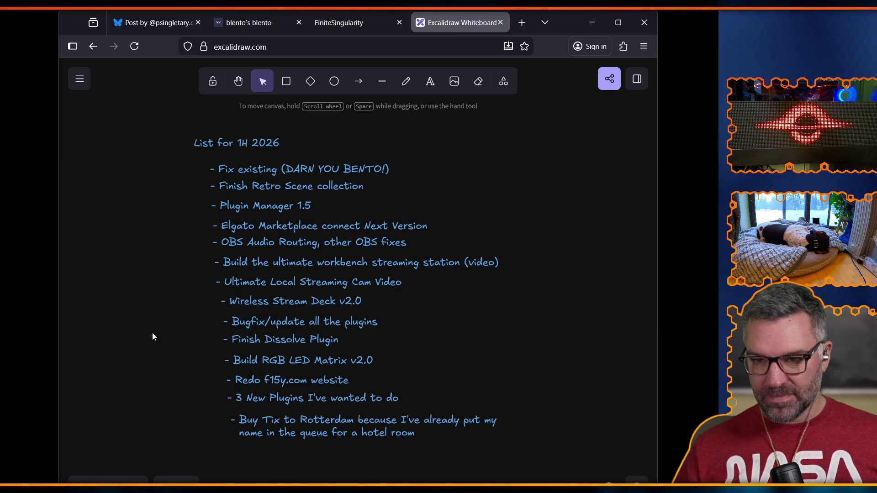
pyautogui.scroll(4, 145, 365)
pyautogui.scroll(-5, 144, 361)
pyautogui.scroll(1, 144, 361)
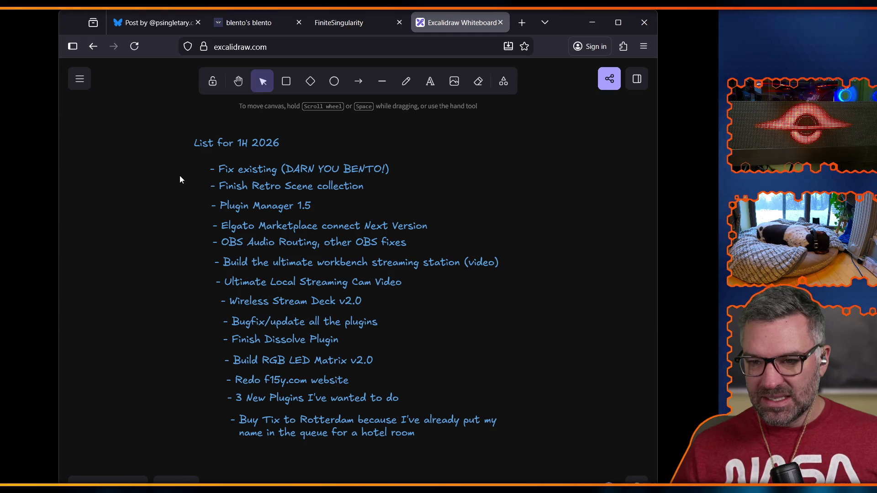
pyautogui.click(229, 170)
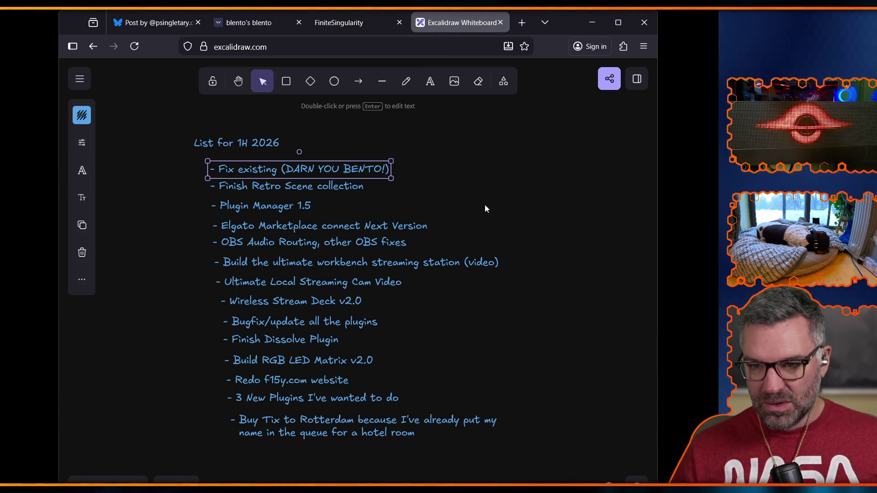
pyautogui.click(459, 190)
# Review the FiniteSingularity profile page, then log out of the Bento account from its settings
pyautogui.click(345, 25)
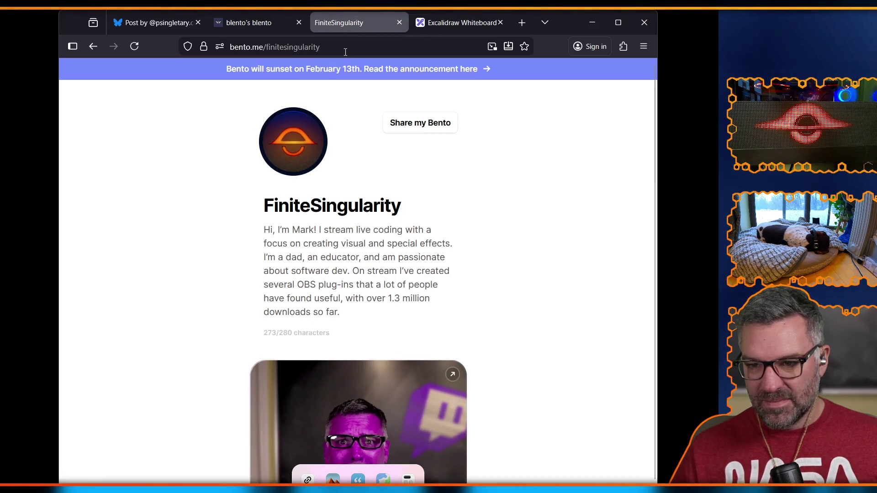
pyautogui.scroll(-10, 364, 212)
pyautogui.scroll(-15, 363, 211)
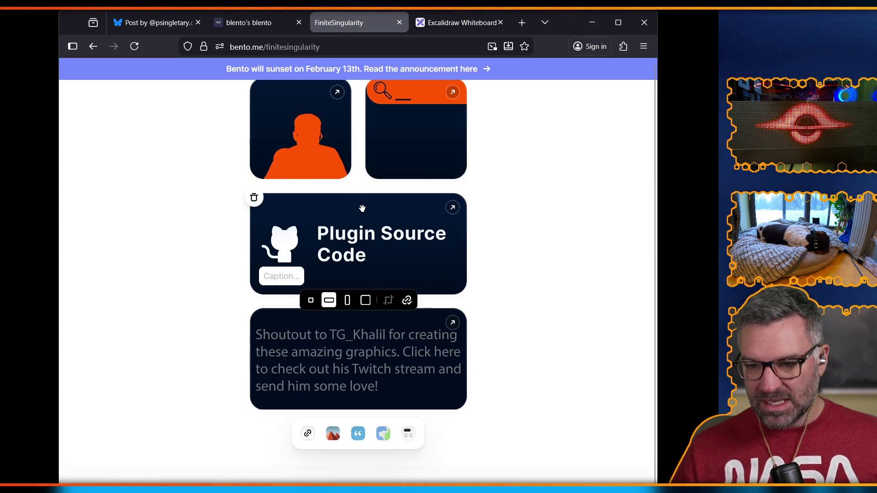
pyautogui.scroll(11, 489, 341)
pyautogui.scroll(10, 490, 339)
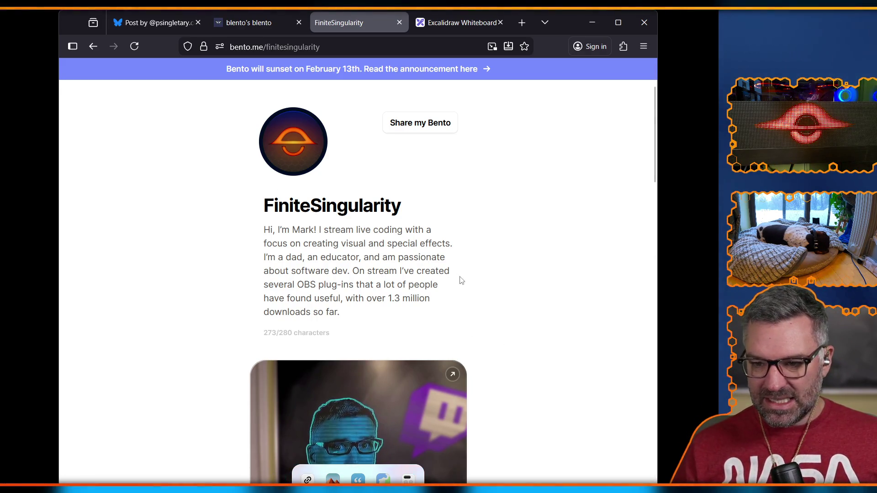
pyautogui.scroll(-20, 530, 284)
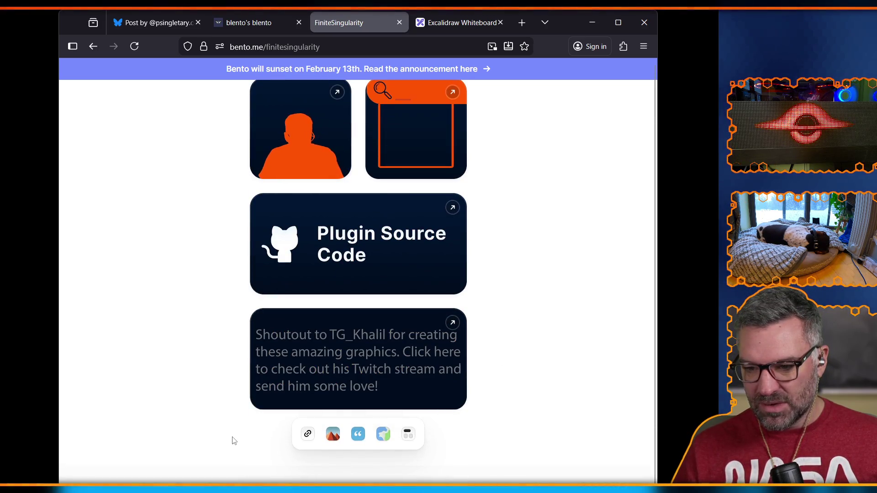
pyautogui.scroll(20, 232, 440)
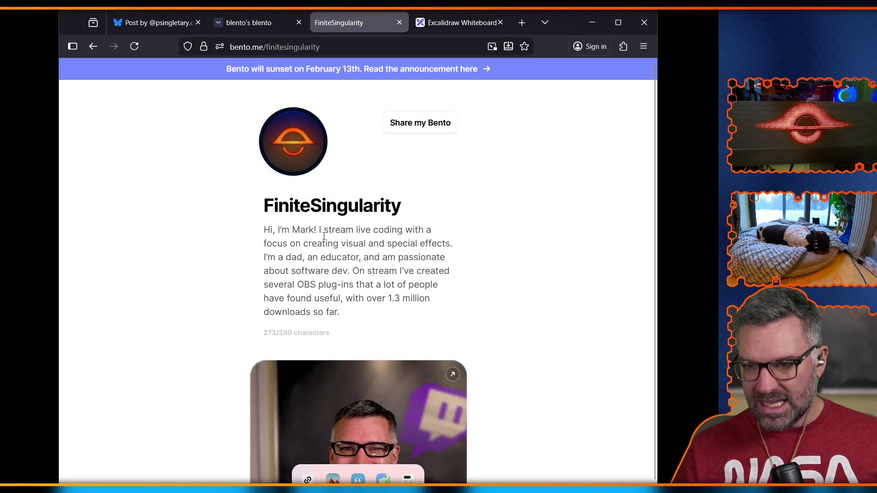
pyautogui.click(309, 47)
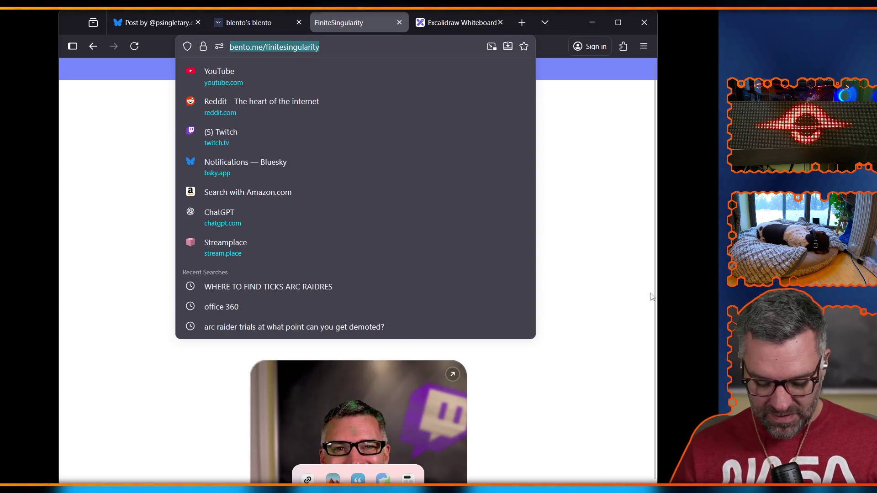
pyautogui.click(605, 318)
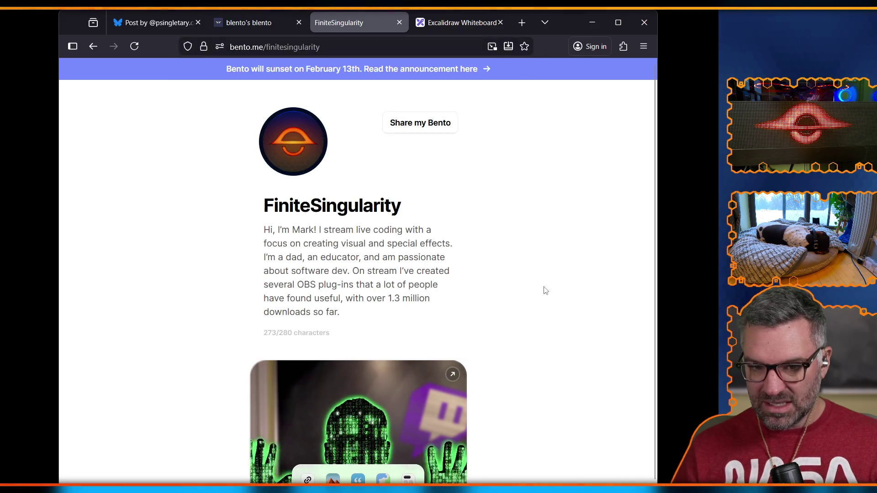
pyautogui.scroll(-5, 511, 228)
pyautogui.scroll(3, 511, 227)
pyautogui.scroll(-9, 512, 227)
pyautogui.scroll(-10, 514, 227)
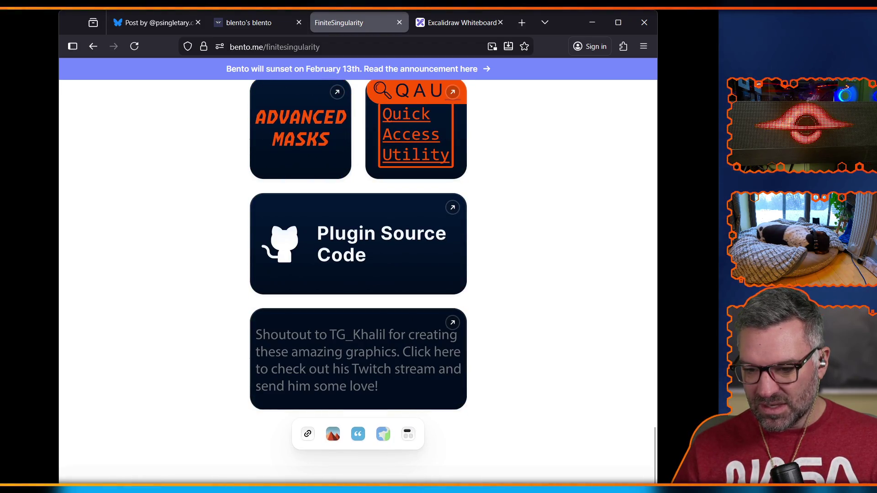
pyautogui.click(213, 408)
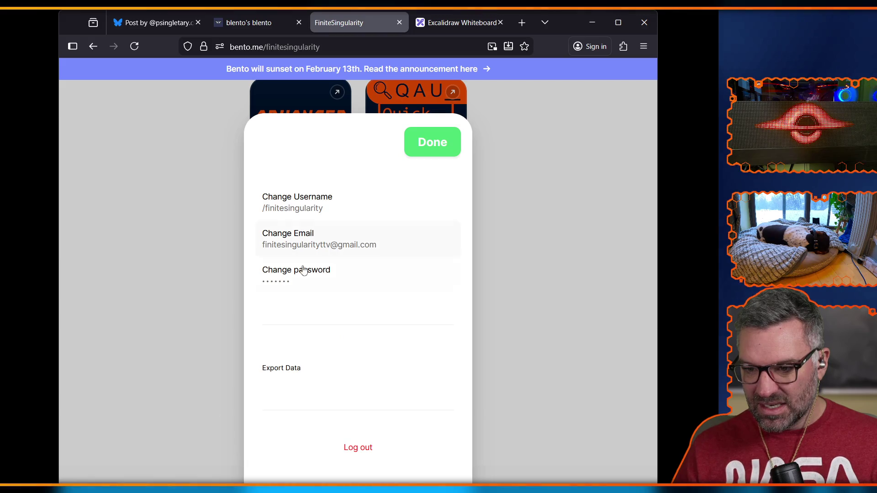
pyautogui.click(363, 454)
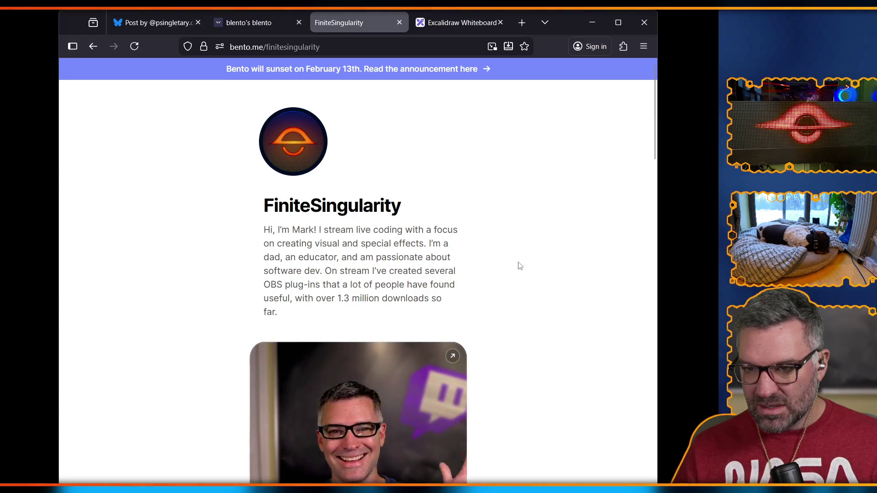
# Inspect the logged-out profile page's HTML structure in the developer tools
pyautogui.scroll(-15, 519, 266)
pyautogui.scroll(5, 519, 267)
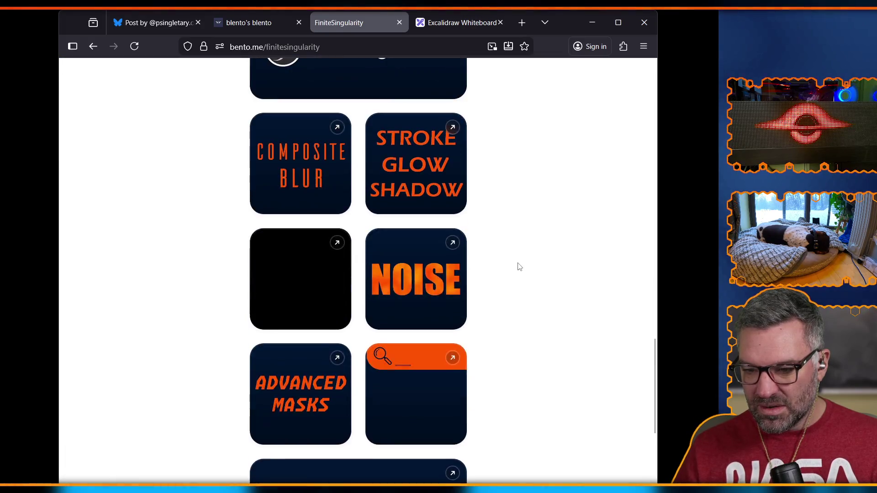
pyautogui.scroll(15, 520, 267)
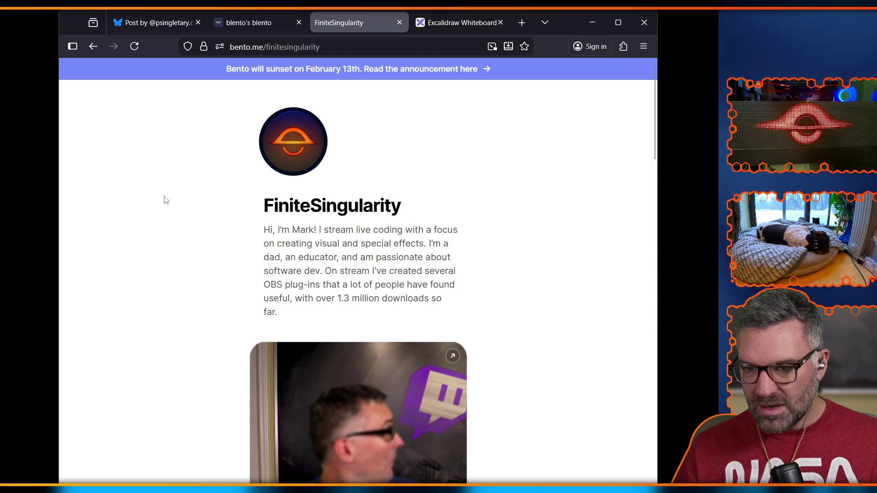
pyautogui.rightClick(166, 200)
pyautogui.press('Escape')
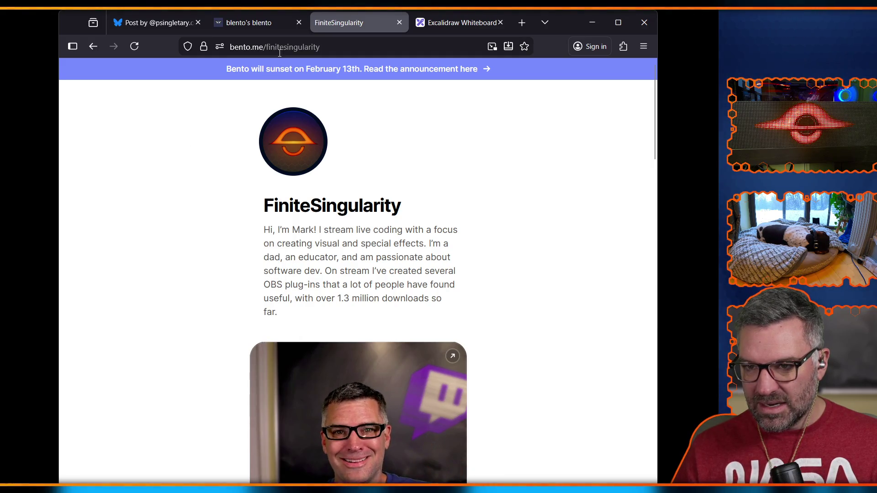
pyautogui.rightClick(200, 165)
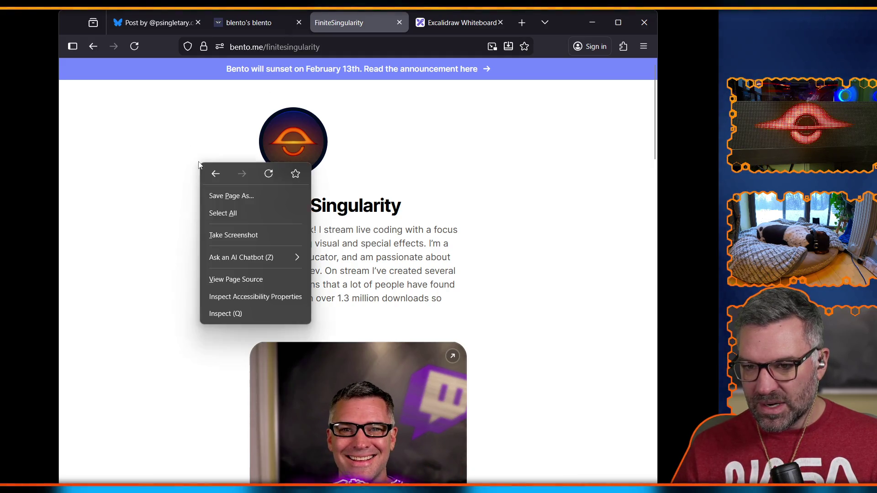
pyautogui.click(160, 154)
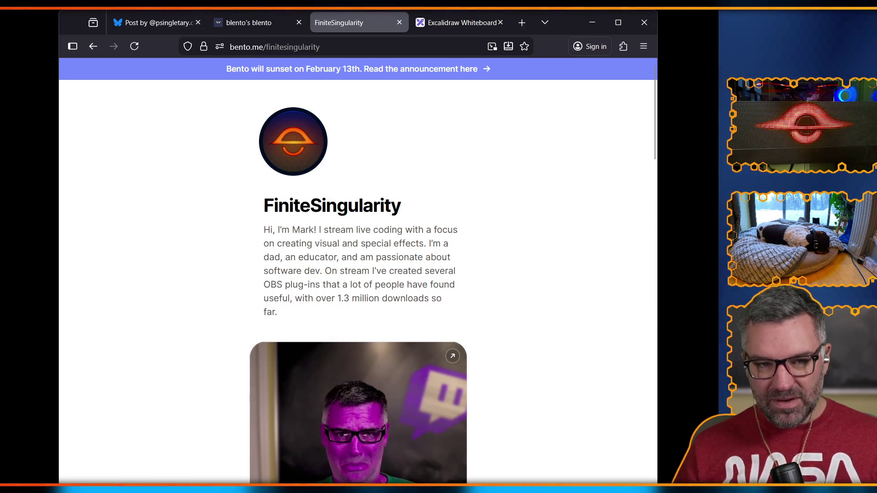
pyautogui.rightClick(208, 196)
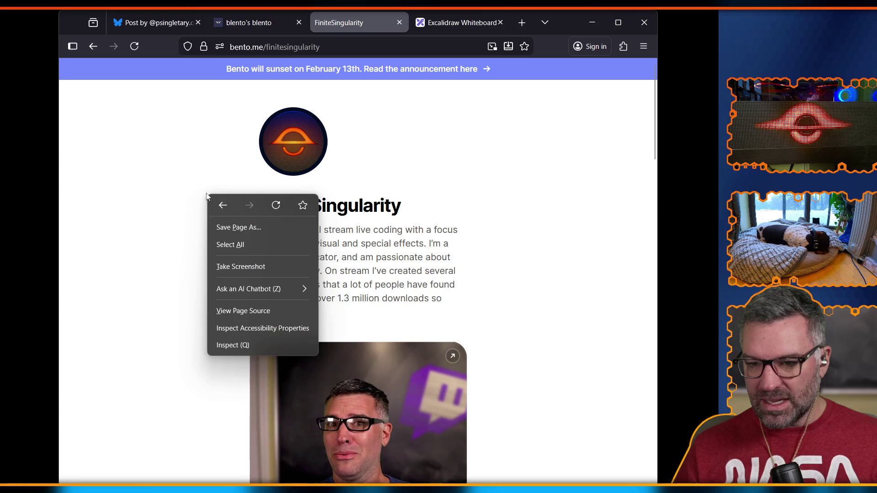
pyautogui.click(231, 347)
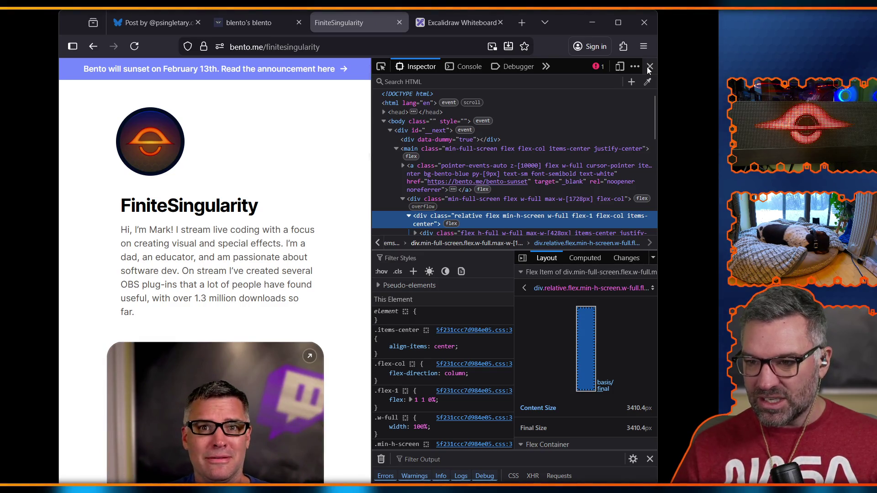
pyautogui.click(649, 67)
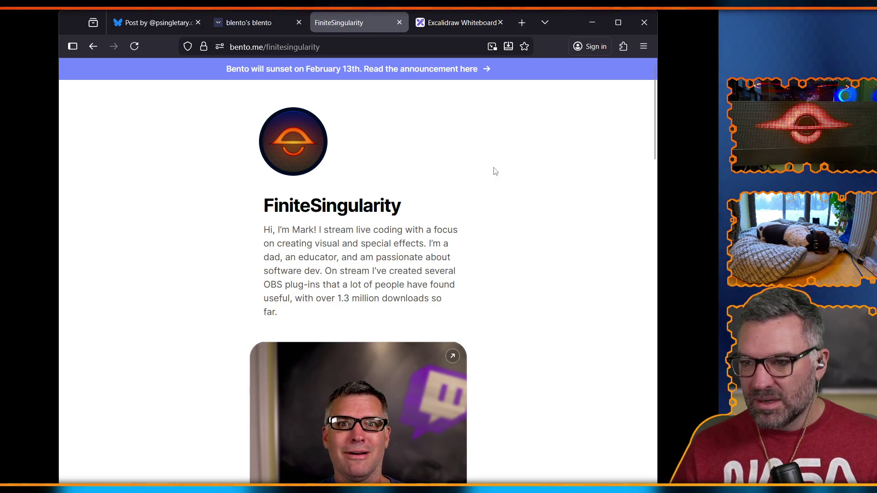
pyautogui.click(645, 46)
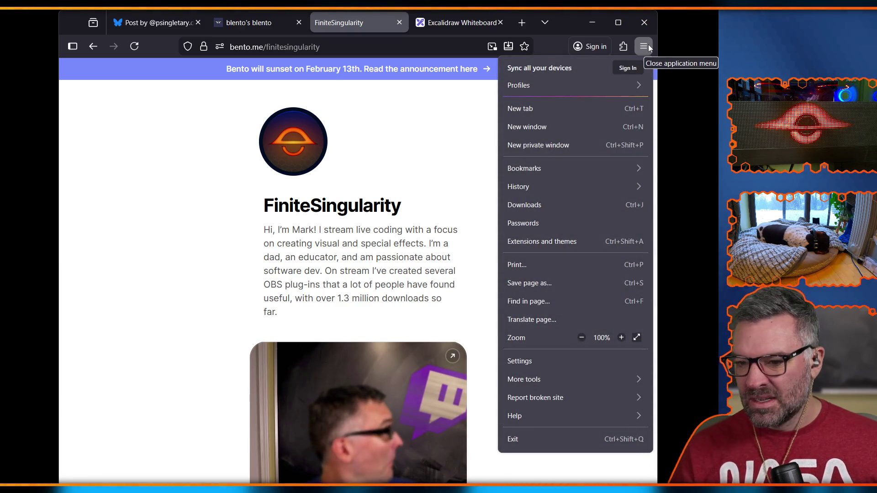
pyautogui.click(236, 259)
pyautogui.scroll(-4, 355, 384)
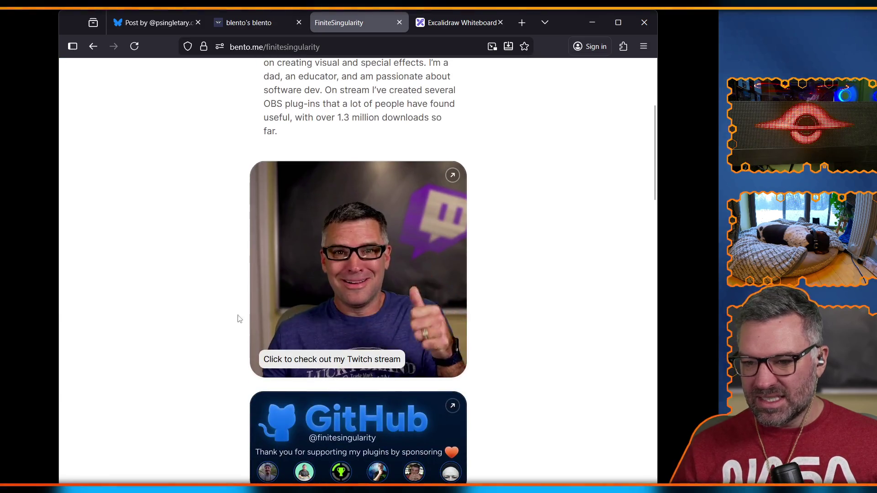
pyautogui.scroll(-1, 385, 388)
pyautogui.scroll(-17, 385, 389)
pyautogui.scroll(-3, 382, 404)
pyautogui.press('Home')
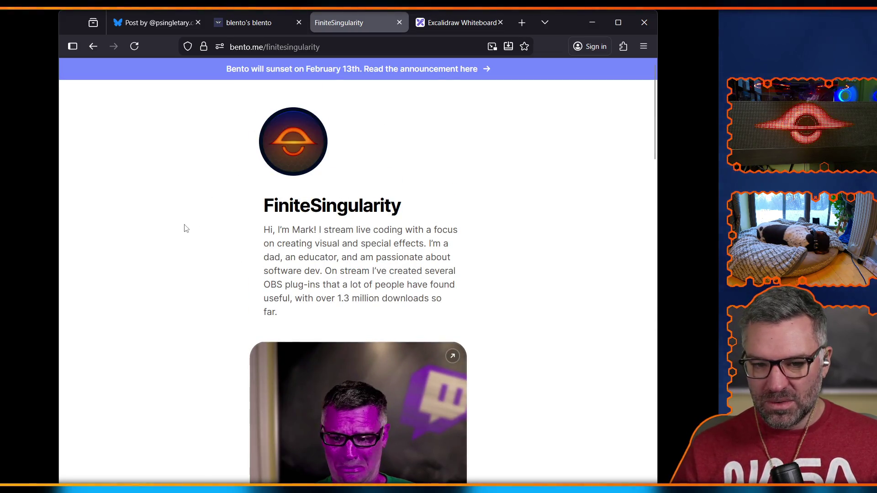
pyautogui.rightClick(158, 198)
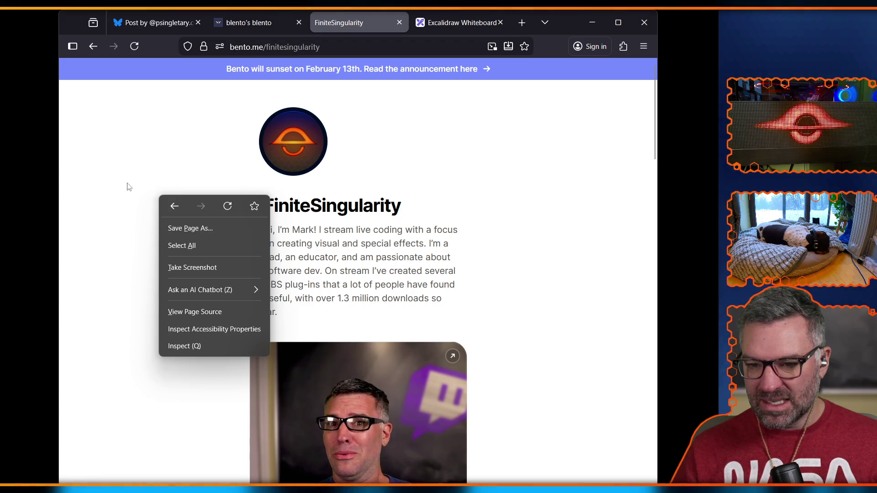
pyautogui.click(136, 149)
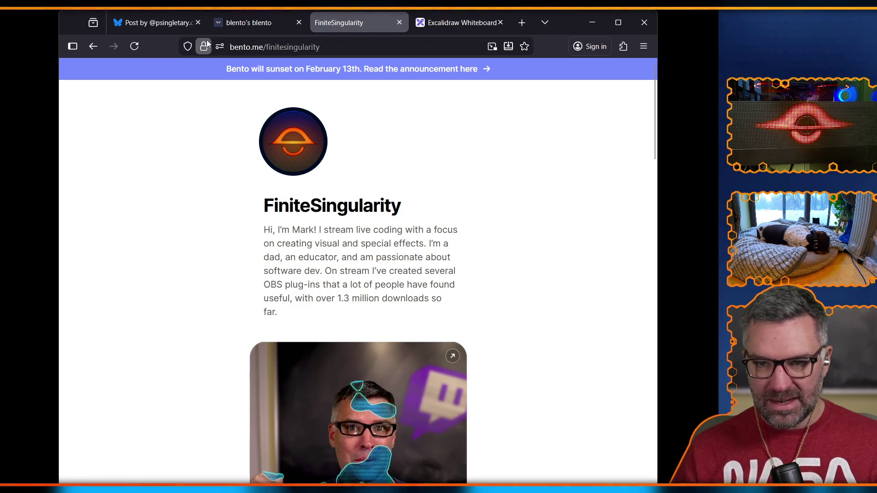
pyautogui.hotkey('shift', 'F10')
pyautogui.press('Escape')
# Search 'windows tool to grab entire website for viewing offline' and open the HTTrack Website Copier result
pyautogui.click(530, 26)
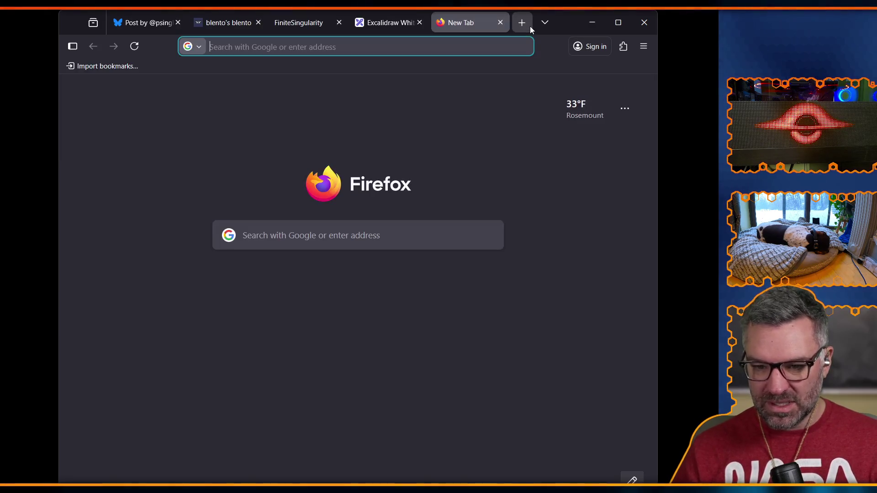
pyautogui.write('windows tool to grab entire')
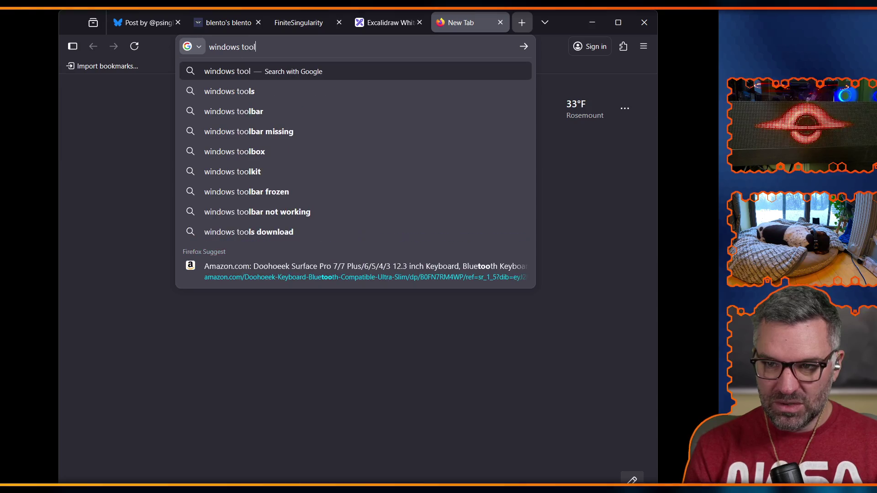
pyautogui.write(' website')
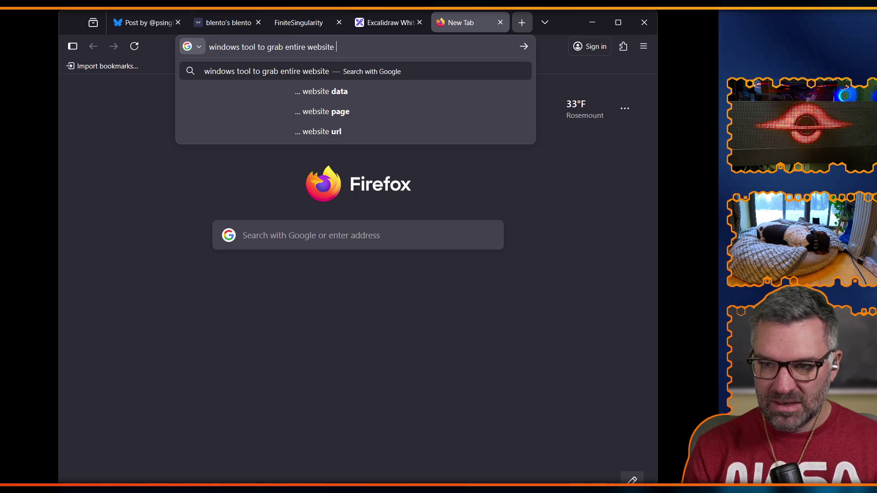
pyautogui.write(' for viewi')
pyautogui.press('BackSpace')
pyautogui.write('ng offline')
pyautogui.press('Return')
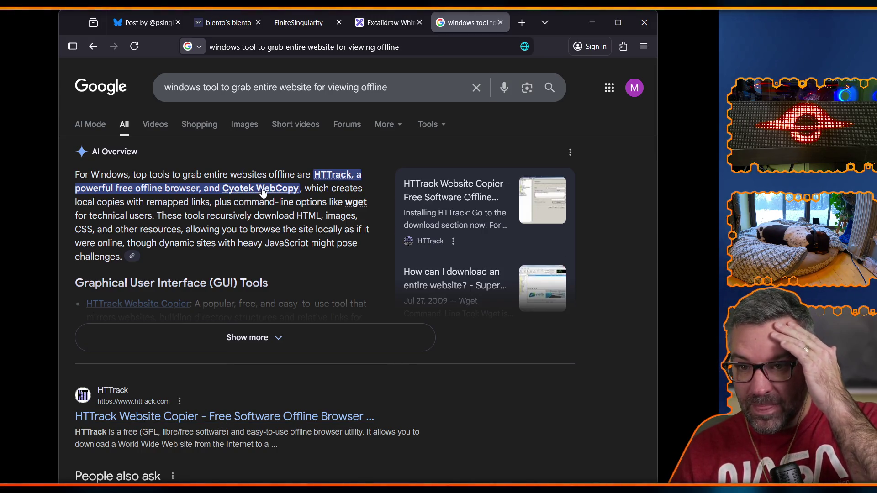
pyautogui.scroll(-10, 262, 254)
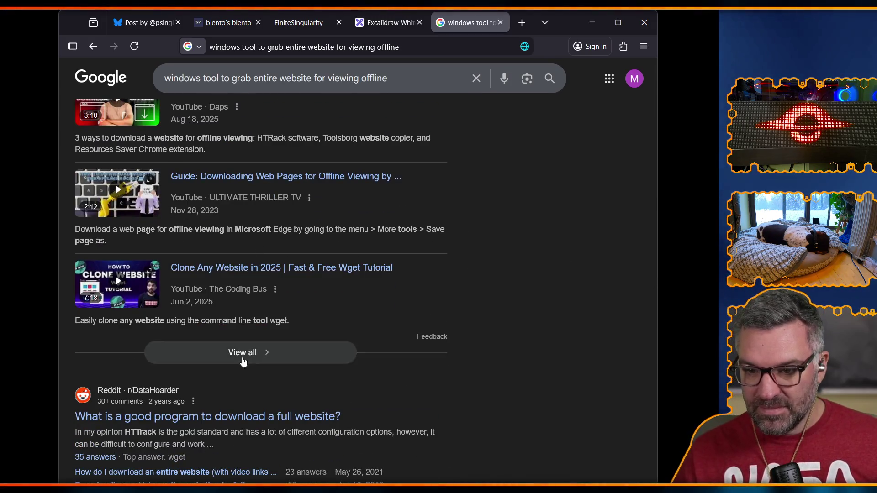
pyautogui.scroll(8, 255, 422)
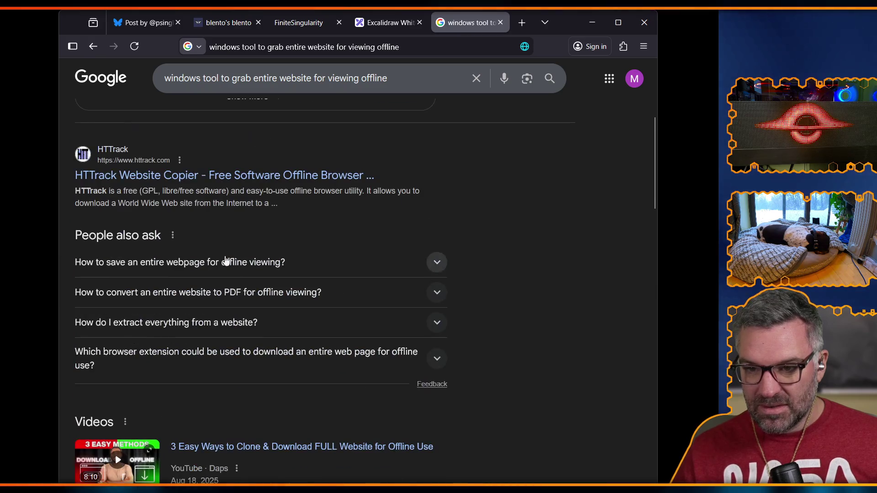
pyautogui.click(210, 177)
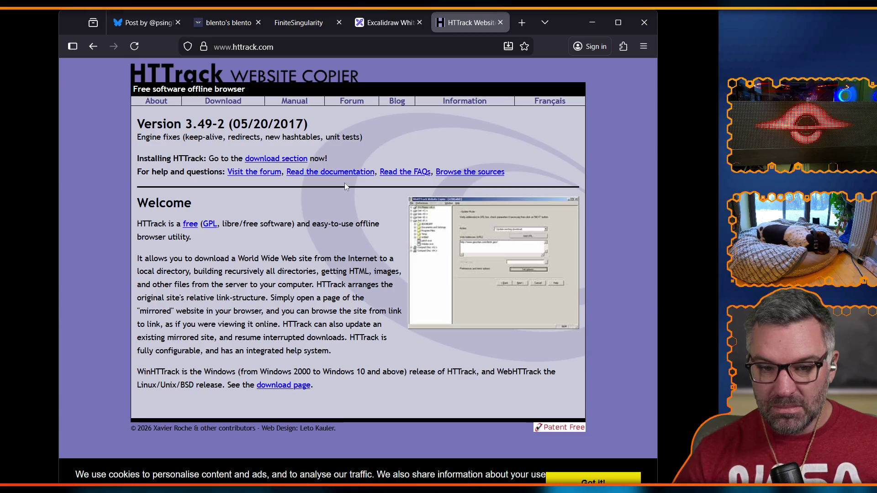
# Leave the HTTrack homepage for the blento tab, then the FiniteSingularity profile tab
pyautogui.click(225, 24)
pyautogui.click(309, 25)
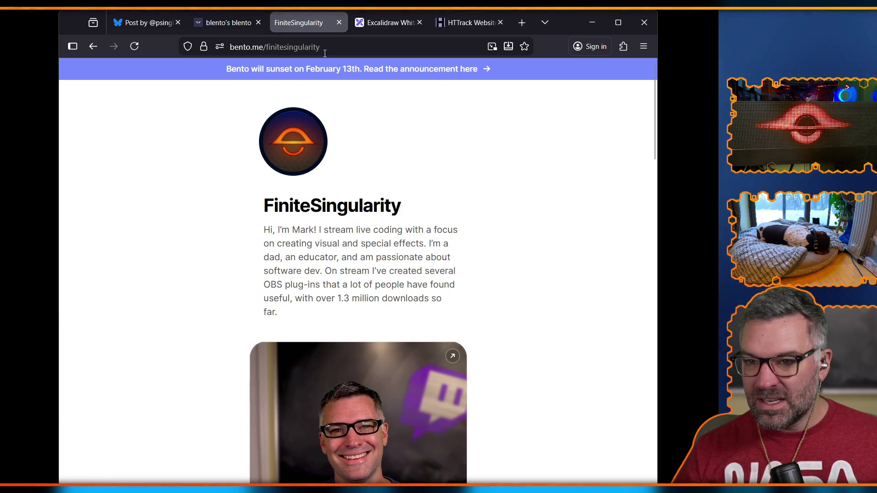
# Restore the full-size browser window to a smaller size
pyautogui.doubleClick(533, 29)
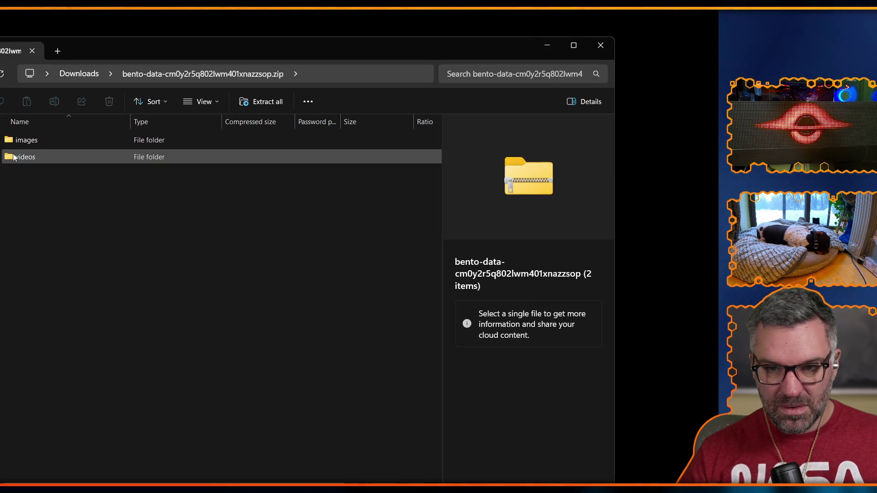
# Look into the archive's images and videos folders and move the Explorer window fully on-screen
pyautogui.click(16, 141)
pyautogui.doubleClick(16, 141)
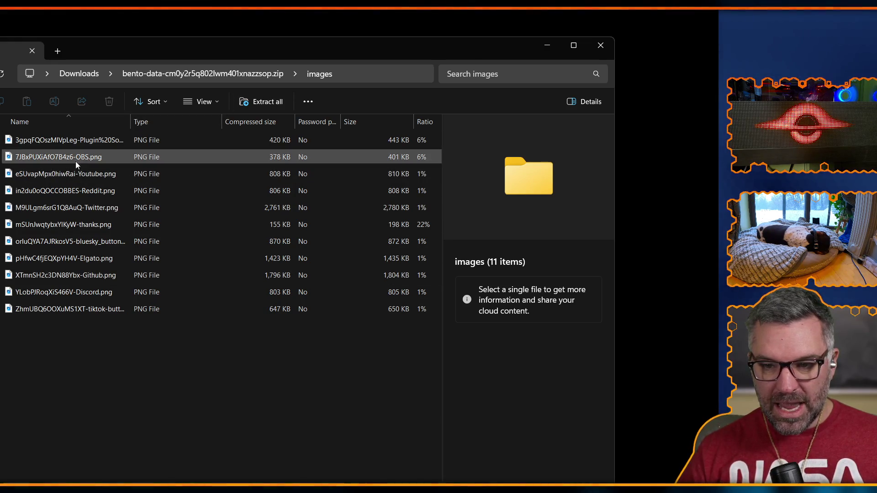
pyautogui.click(238, 74)
pyautogui.doubleClick(56, 157)
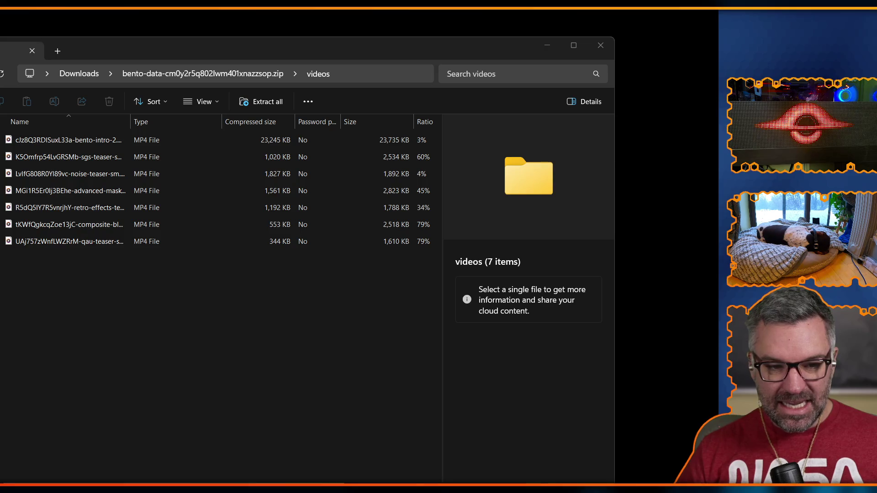
pyautogui.moveTo(180, 51); pyautogui.dragTo(319, 32)
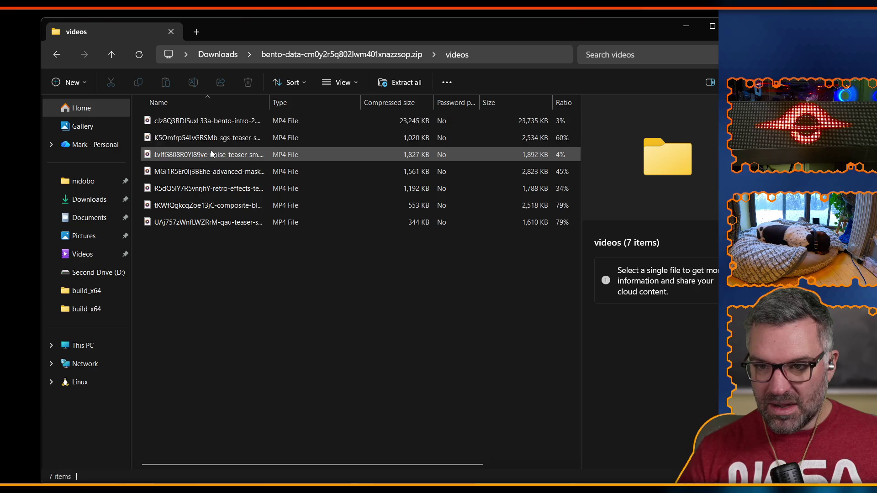
# Widen the Name column and reopen images so all 11 PNG file names are readable
pyautogui.moveTo(272, 105)
pyautogui.mouseDown()
pyautogui.moveTo(325, 104)
pyautogui.moveTo(343, 113)
pyautogui.moveTo(337, 133)
pyautogui.mouseUp()
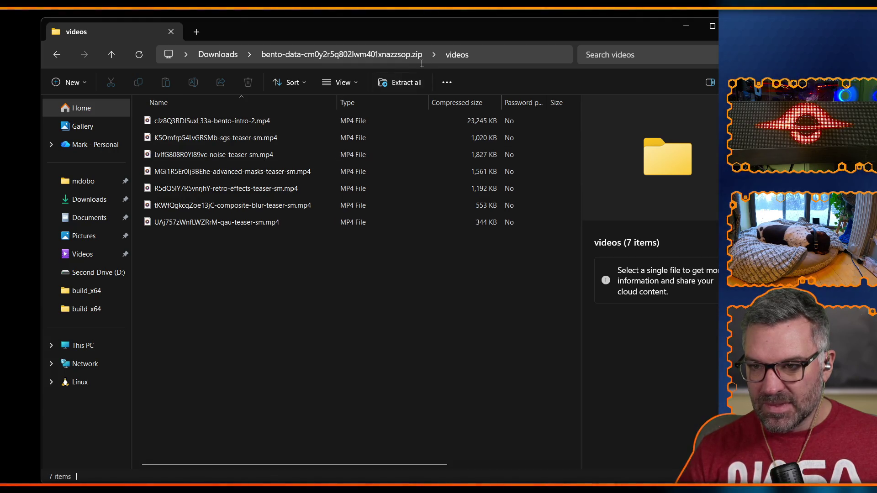
pyautogui.click(372, 54)
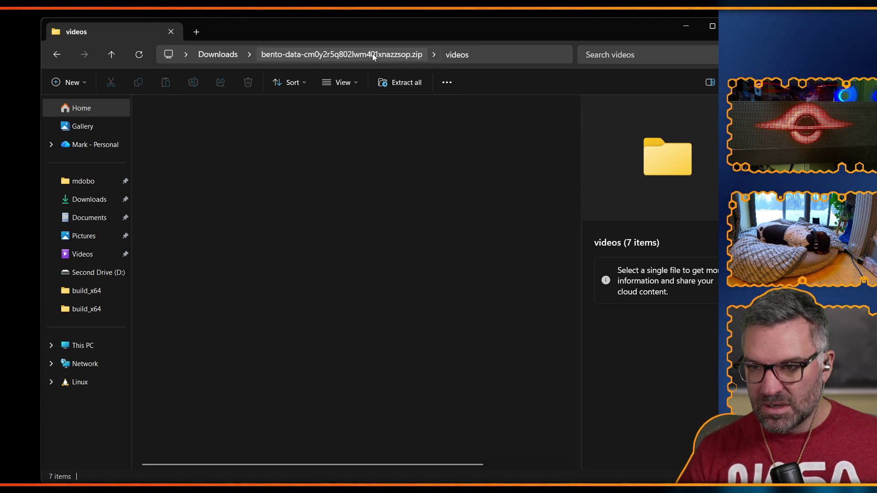
pyautogui.doubleClick(199, 122)
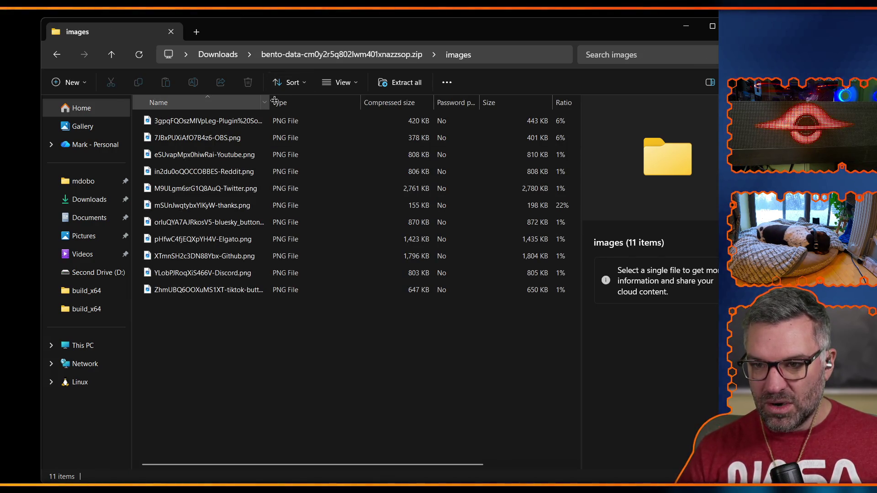
pyautogui.moveTo(274, 101); pyautogui.dragTo(334, 103)
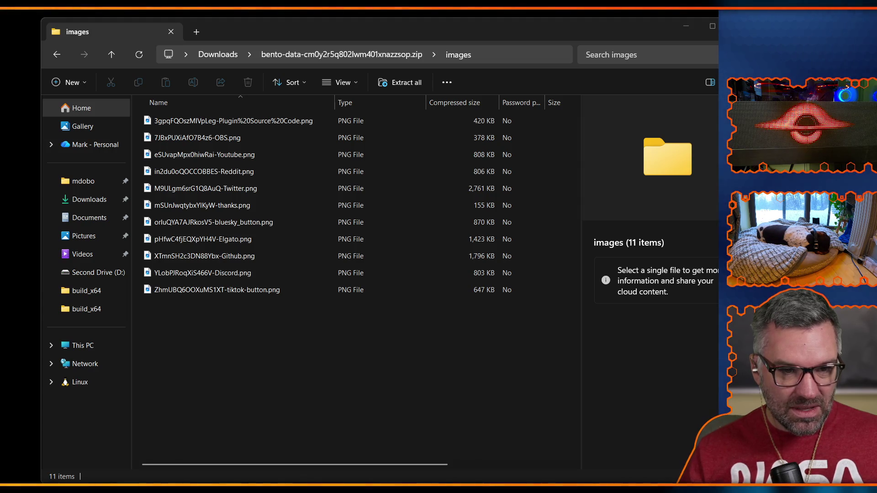
pyautogui.hotkey('alt', 'Tab')
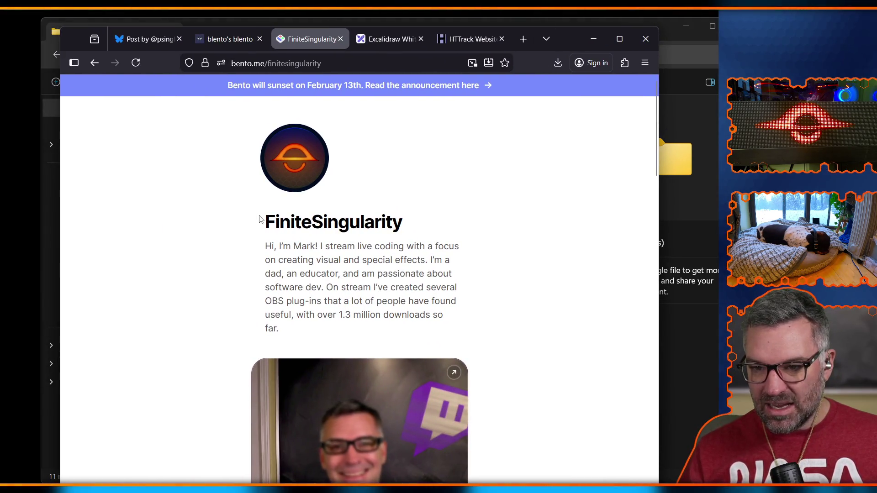
# Open Firefox DevTools on the Network panel, widen it, and reload the profile page
pyautogui.rightClick(262, 219)
pyautogui.click(294, 367)
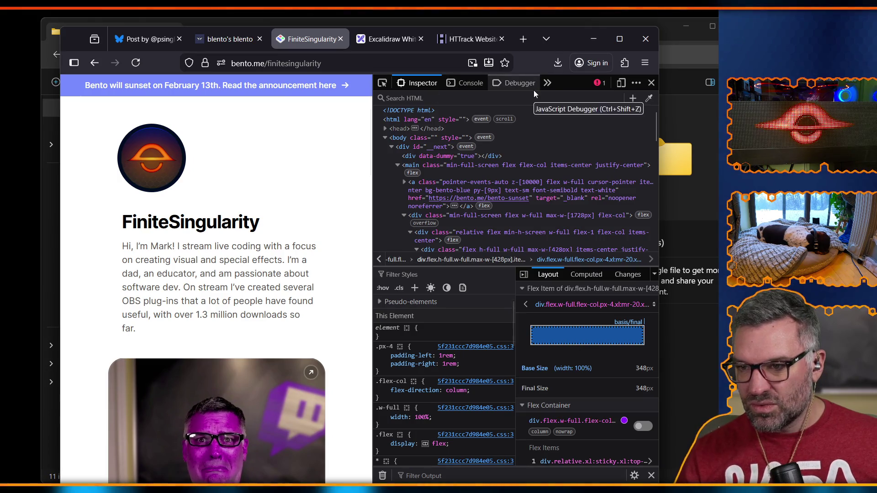
pyautogui.click(551, 82)
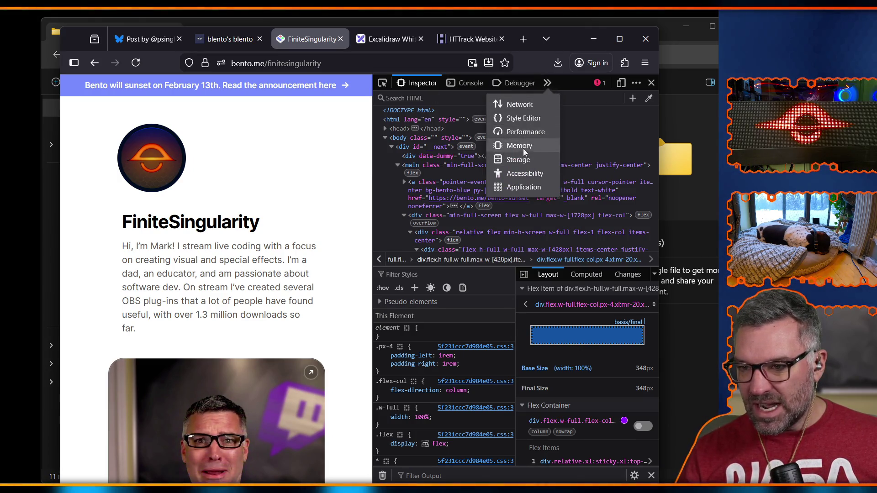
pyautogui.click(519, 103)
pyautogui.moveTo(373, 251); pyautogui.dragTo(156, 254)
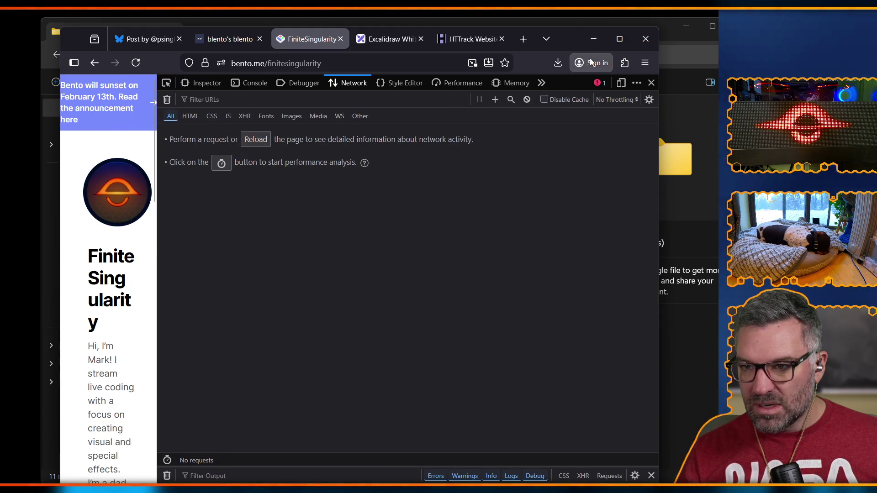
pyautogui.click(136, 63)
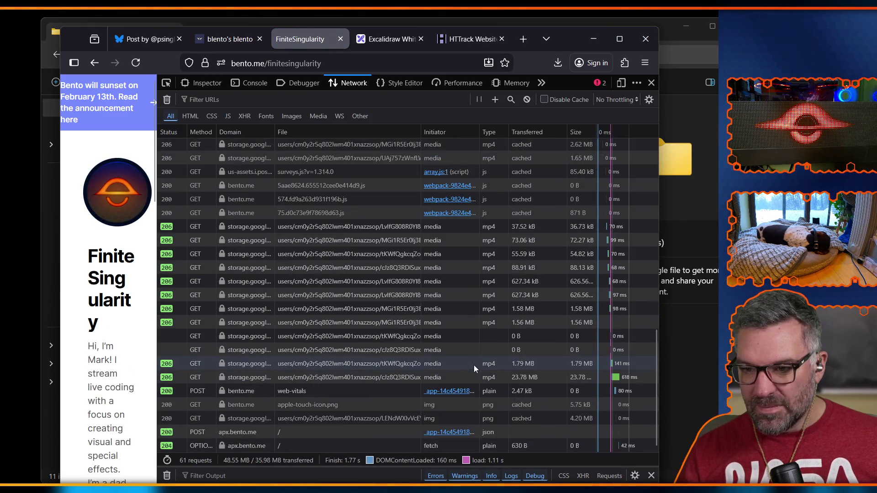
# Review the inter.css and mapbox-gl.css request headers and the request list, then close DevTools
pyautogui.scroll(10, 384, 335)
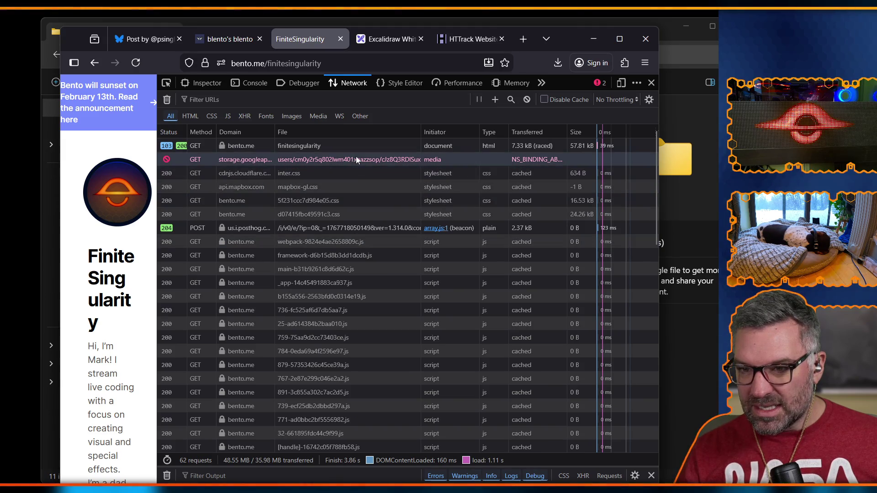
pyautogui.click(335, 173)
pyautogui.click(245, 190)
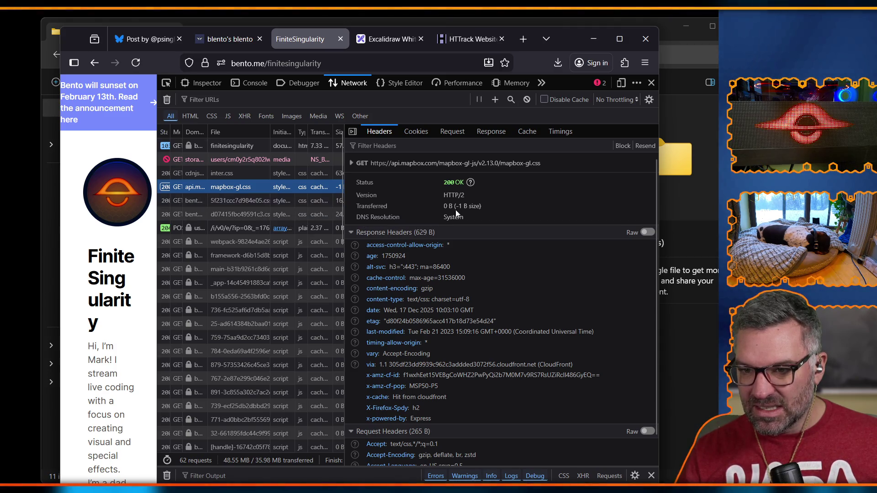
pyautogui.moveTo(345, 212)
pyautogui.mouseDown()
pyautogui.moveTo(590, 212)
pyautogui.moveTo(540, 212)
pyautogui.mouseUp()
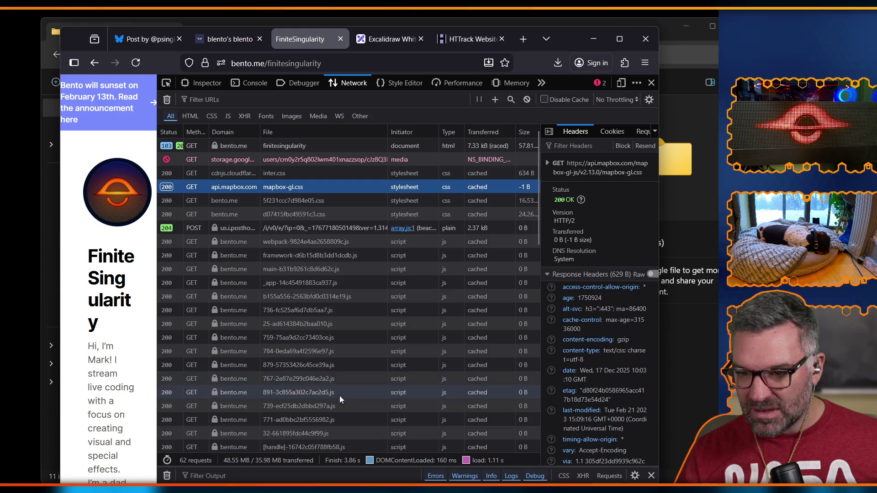
pyautogui.scroll(-4, 342, 420)
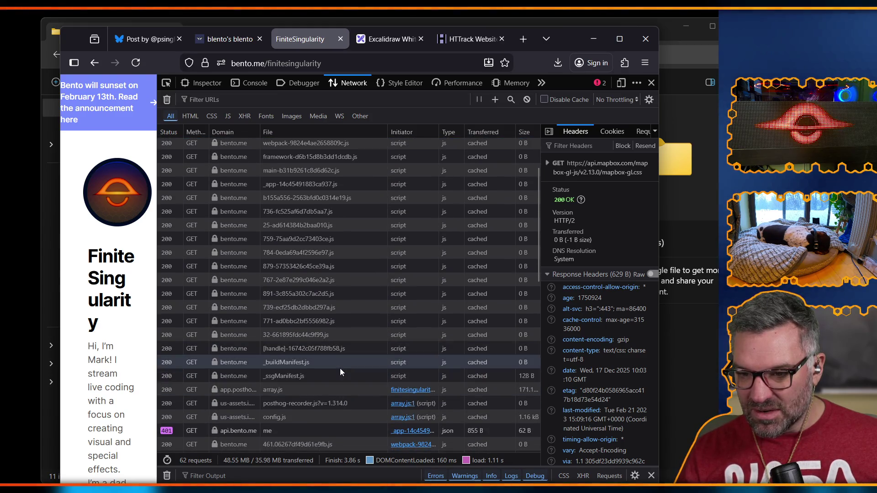
pyautogui.scroll(-2, 340, 368)
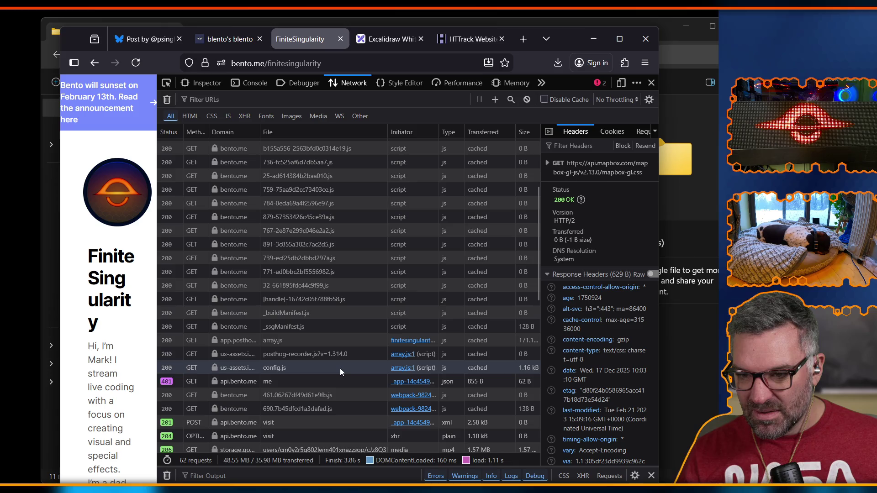
pyautogui.scroll(-2, 340, 368)
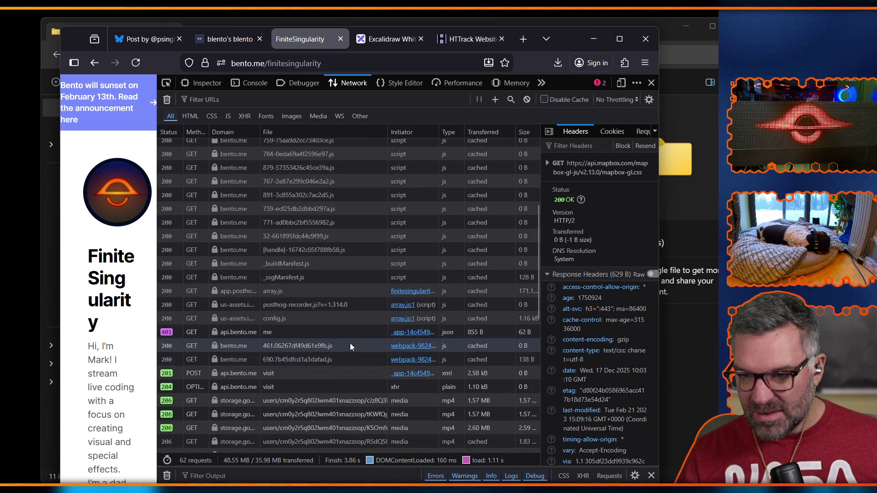
pyautogui.scroll(-3, 351, 345)
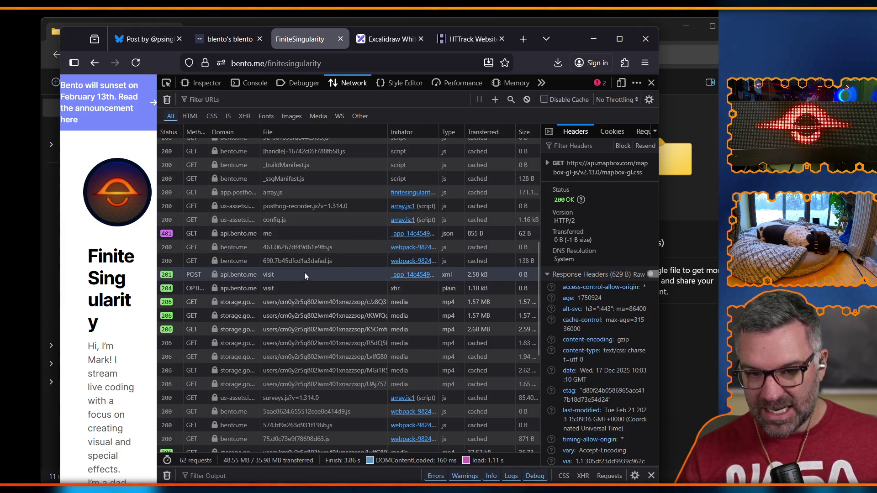
pyautogui.scroll(-5, 364, 330)
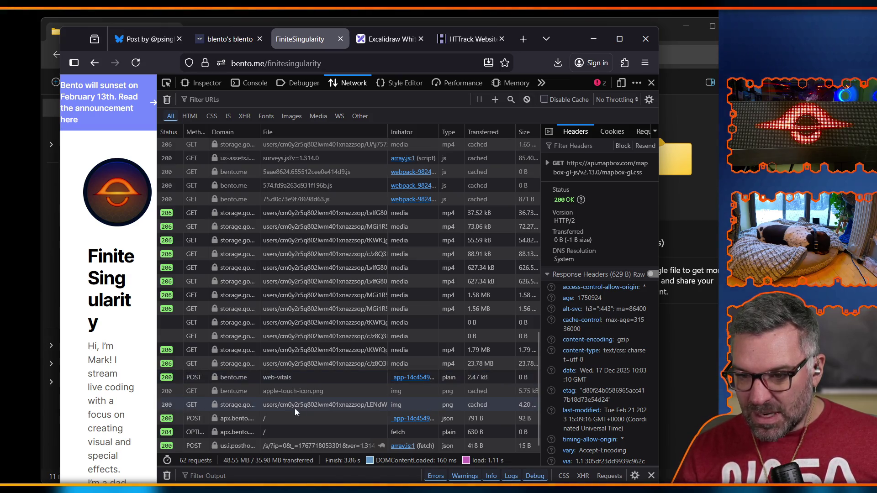
pyautogui.moveTo(305, 403)
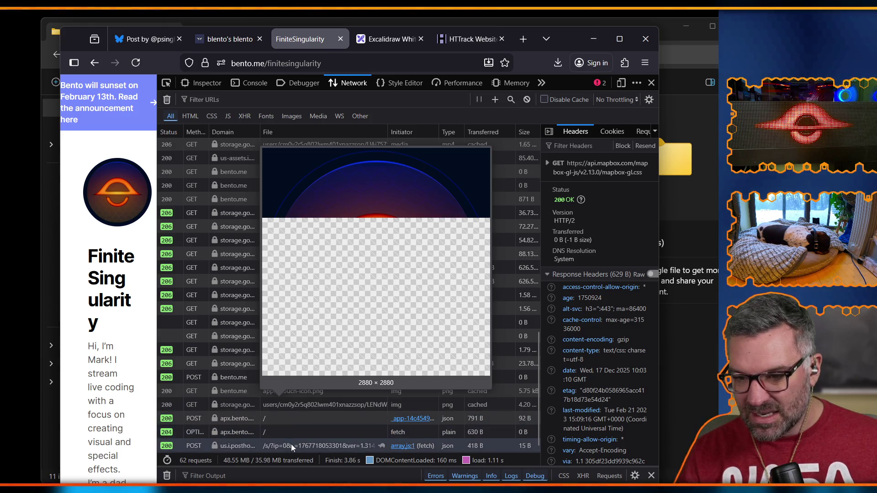
pyautogui.scroll(10, 301, 402)
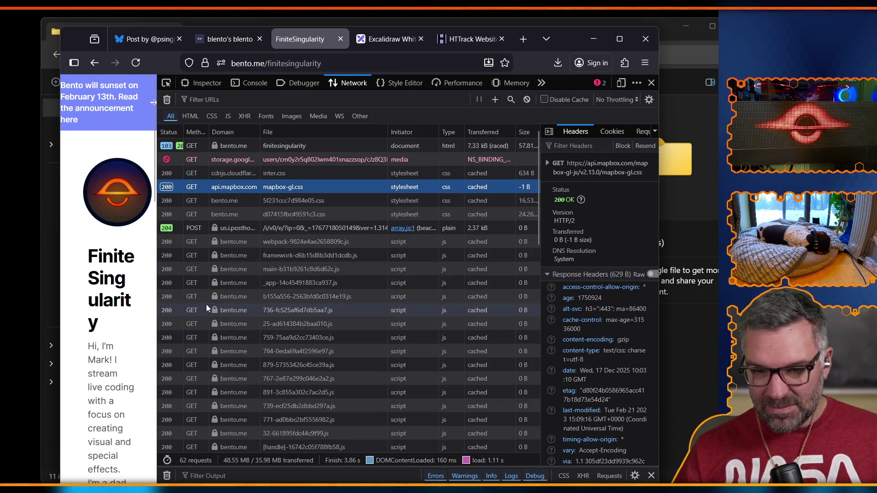
pyautogui.click(652, 83)
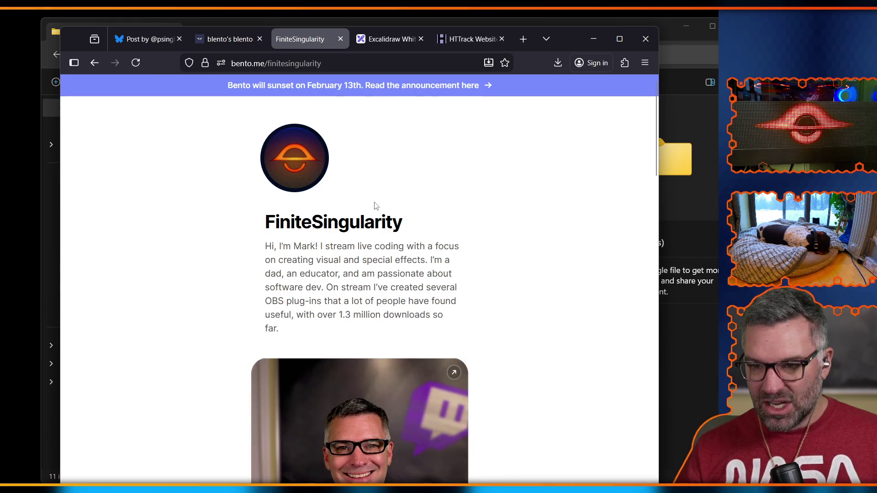
# Scroll through the FiniteSingularity profile and open the developer inspector on it
pyautogui.scroll(-10, 332, 304)
pyautogui.scroll(-10, 329, 306)
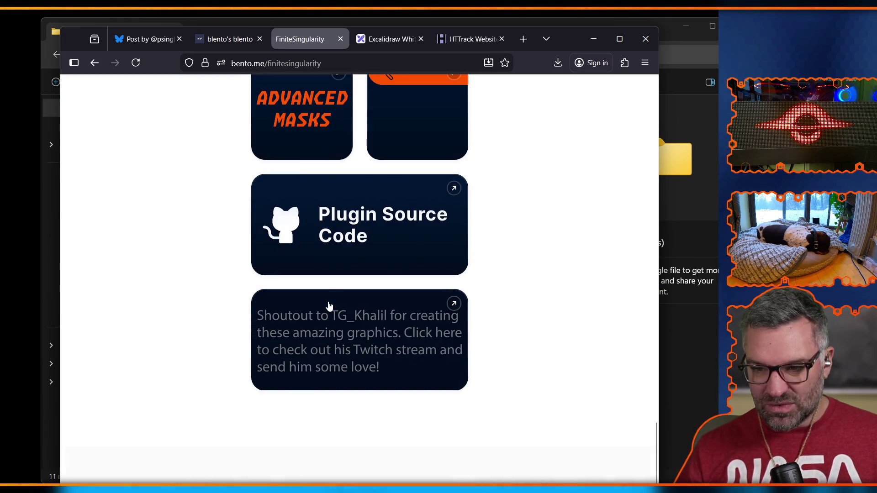
pyautogui.press('Home')
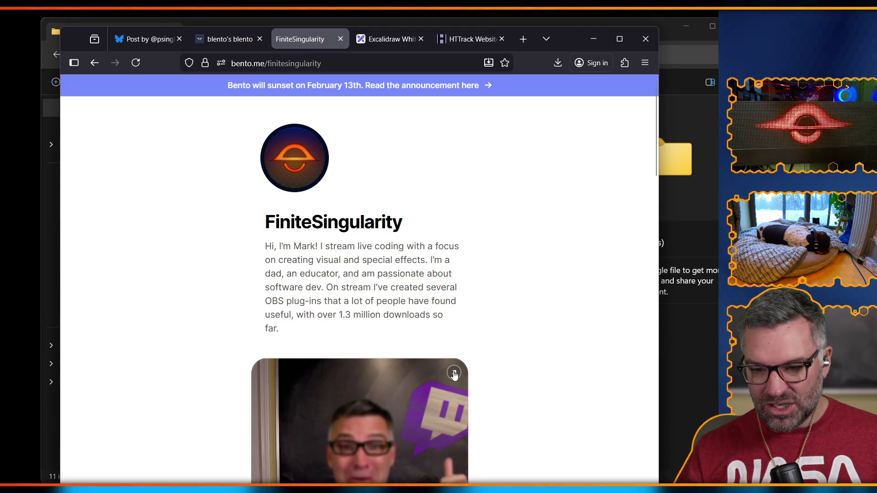
pyautogui.scroll(-5, 457, 379)
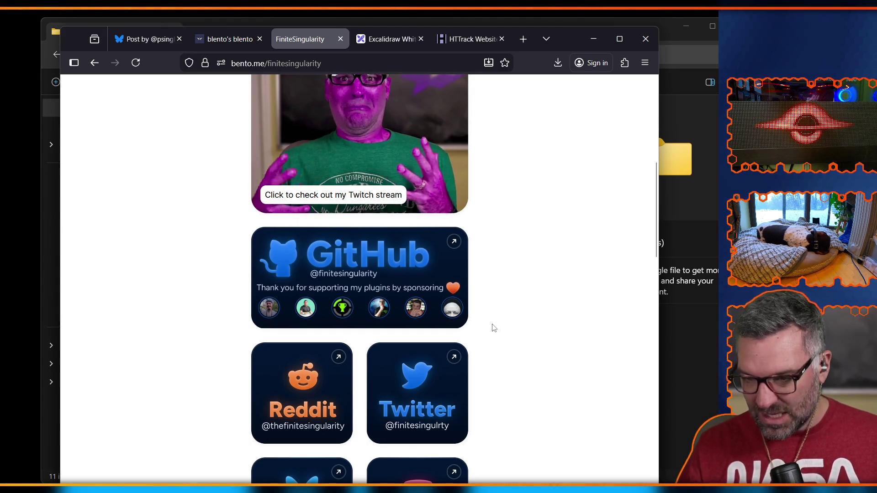
pyautogui.scroll(-10, 494, 328)
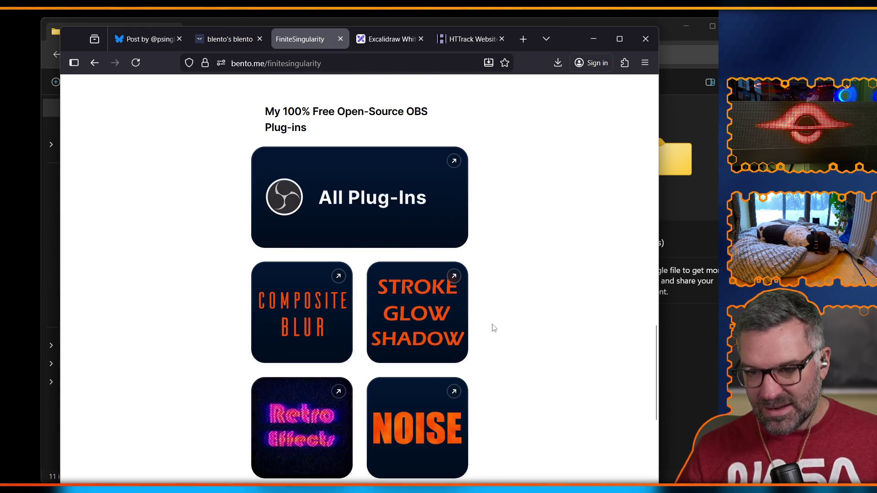
pyautogui.scroll(-8, 493, 328)
pyautogui.scroll(15, 483, 413)
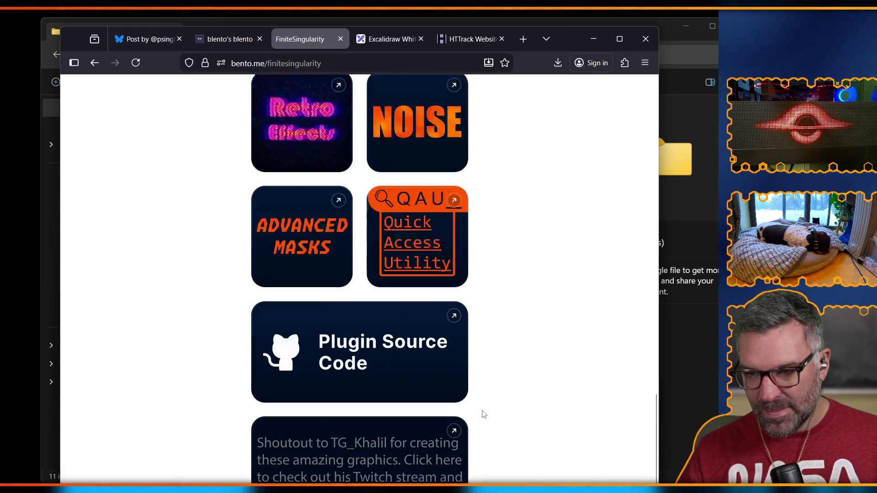
pyautogui.scroll(-2, 484, 414)
pyautogui.scroll(2, 483, 414)
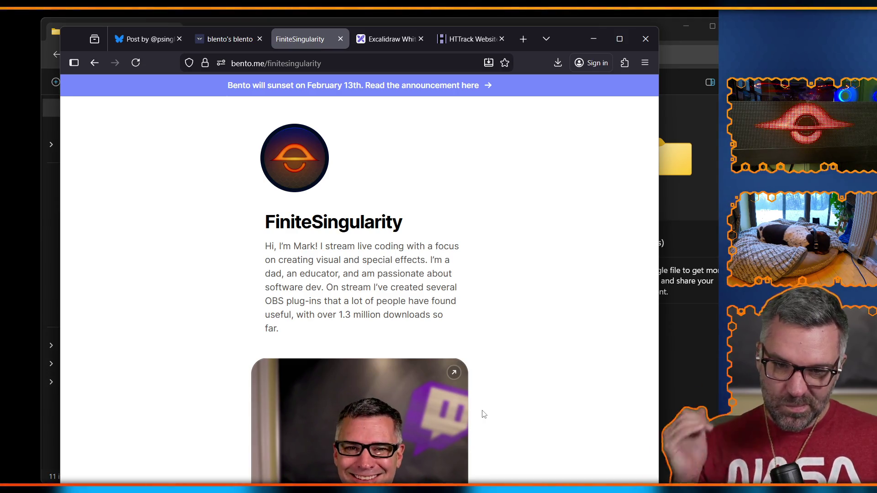
pyautogui.rightClick(129, 222)
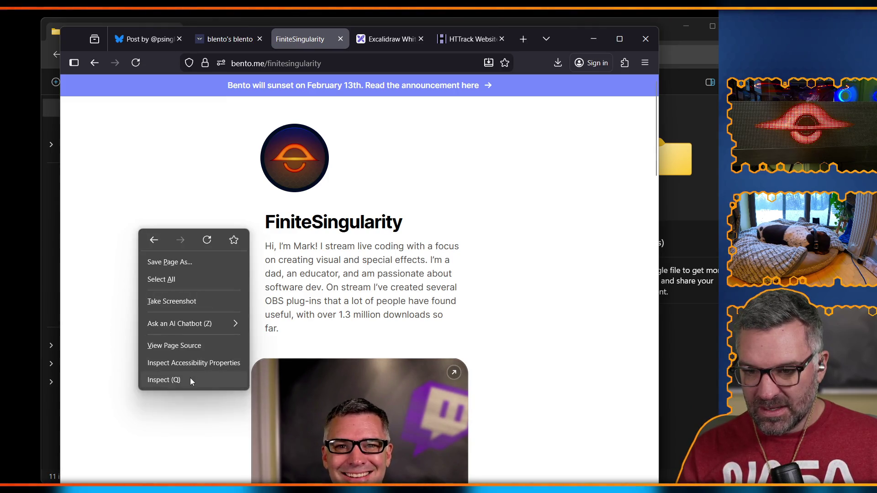
pyautogui.click(190, 378)
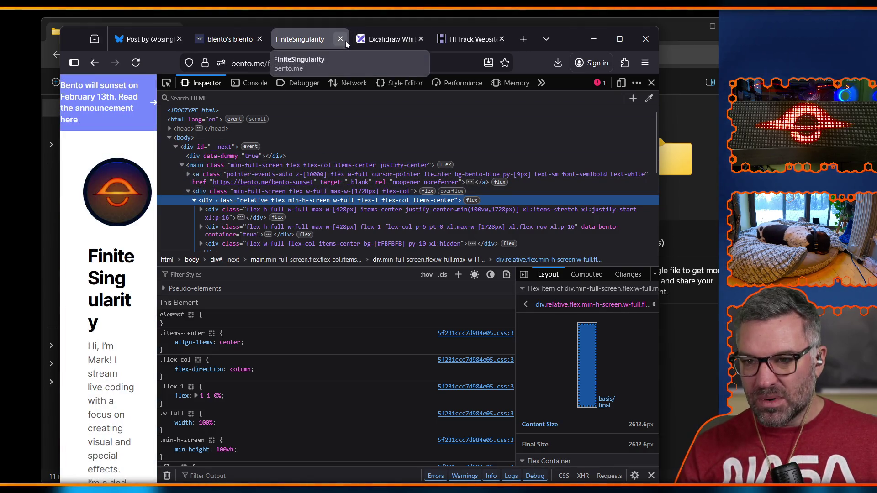
# Close the FiniteSingularity tab and go to the HTTrack Website Copier download page
pyautogui.click(341, 39)
pyautogui.click(469, 40)
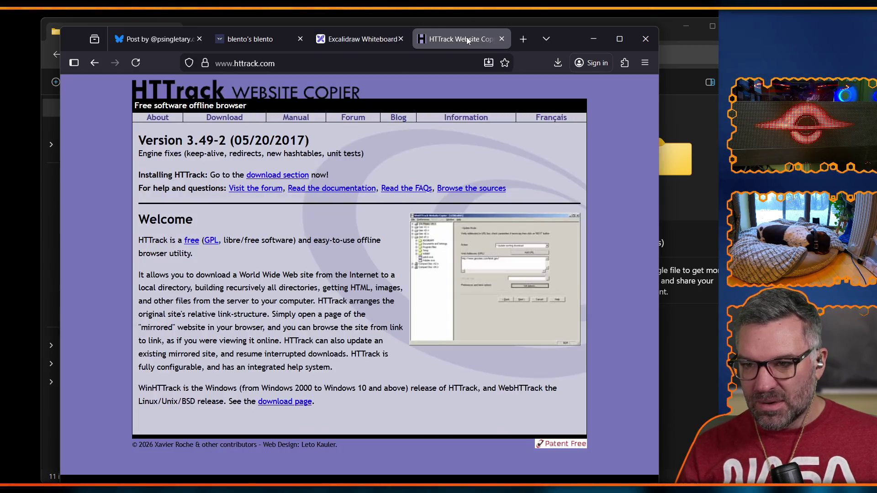
pyautogui.click(218, 120)
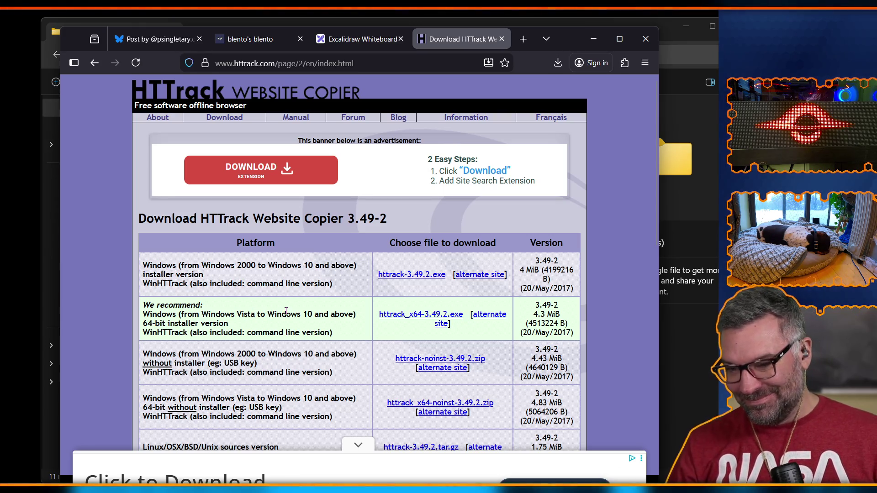
# Download the 64-bit httrack_x64-3.49.2.exe installer and dismiss the covering advertisement
pyautogui.click(399, 315)
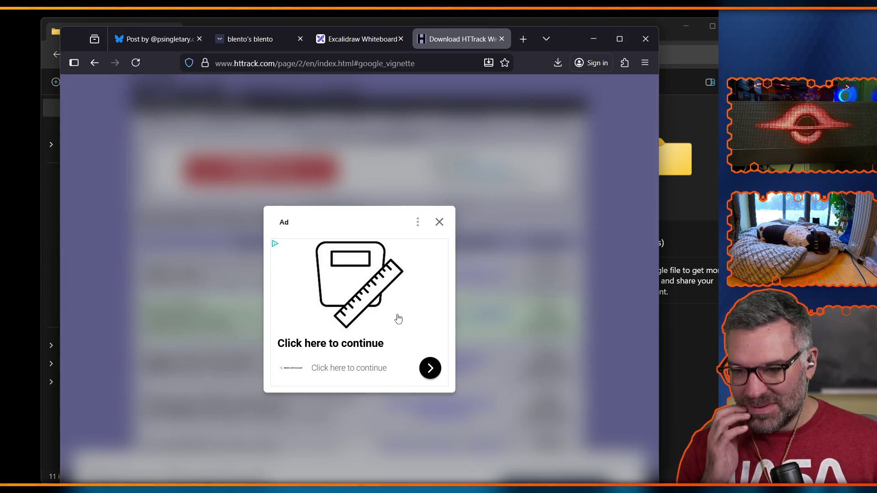
pyautogui.click(440, 222)
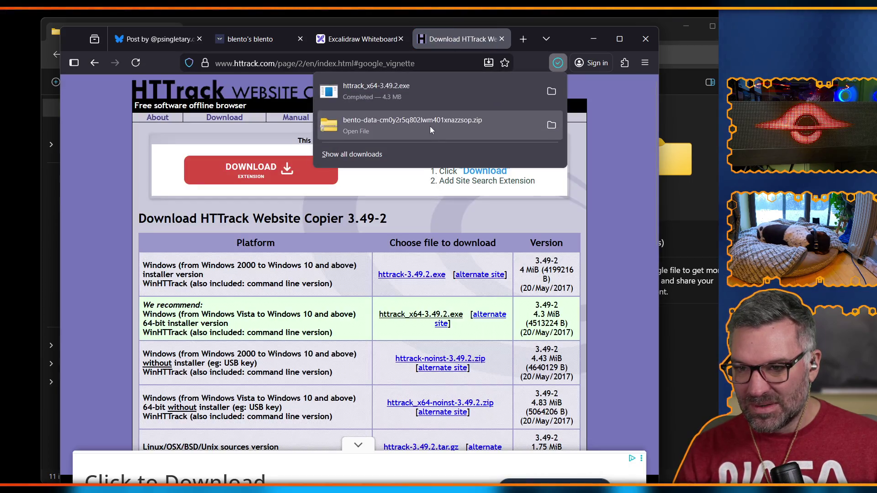
pyautogui.click(396, 98)
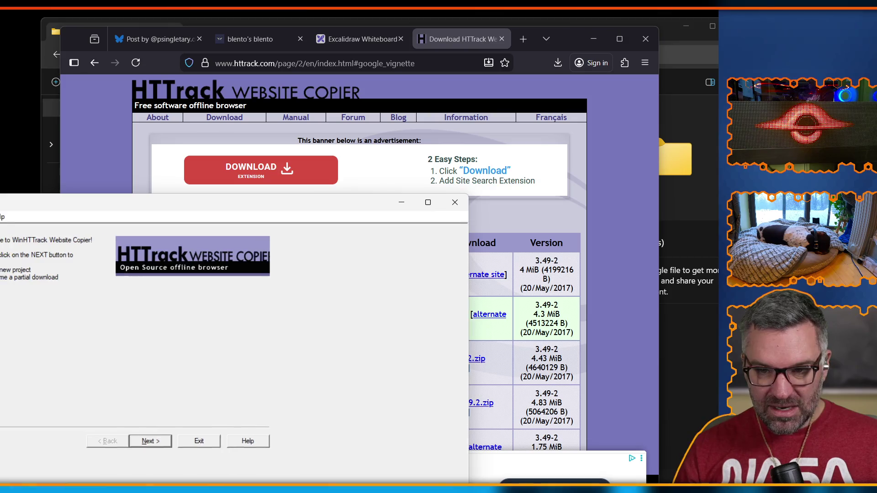
# Move WinHTTrack up, start a new project, and expand Users > home folder > Development
pyautogui.moveTo(107, 204)
pyautogui.mouseDown()
pyautogui.moveTo(133, 204)
pyautogui.moveTo(339, 94)
pyautogui.moveTo(323, 75)
pyautogui.mouseUp()
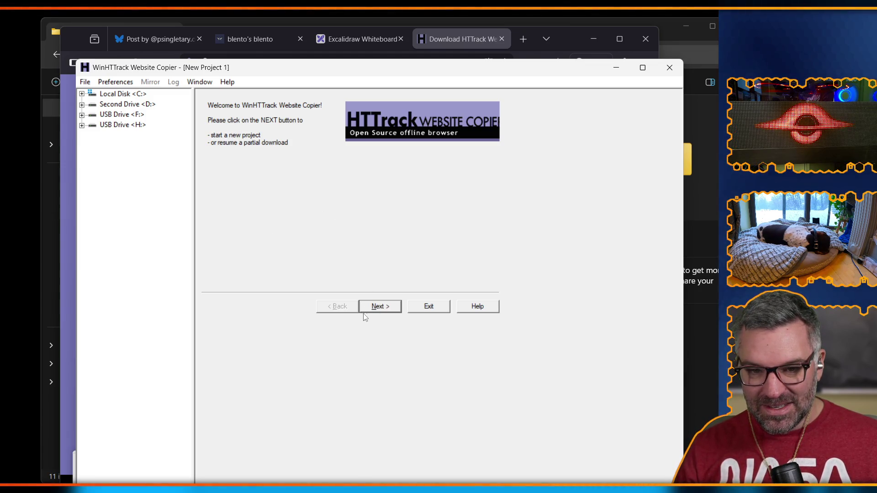
pyautogui.click(378, 314)
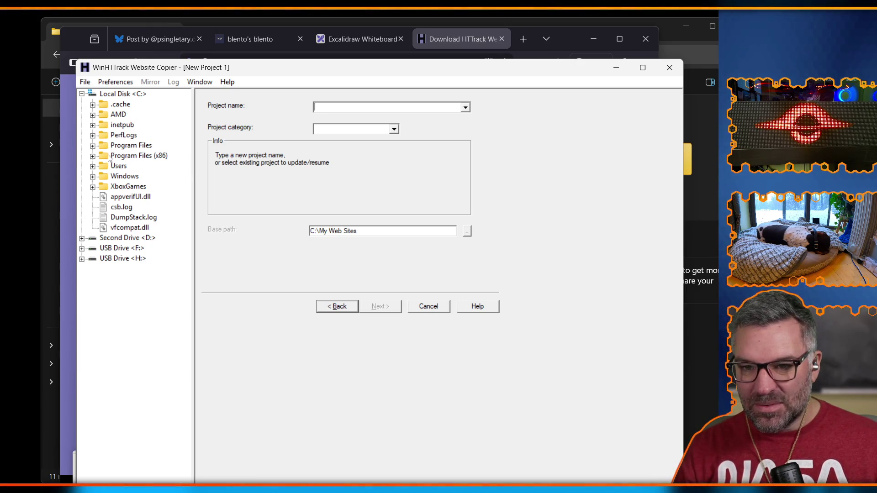
pyautogui.doubleClick(125, 169)
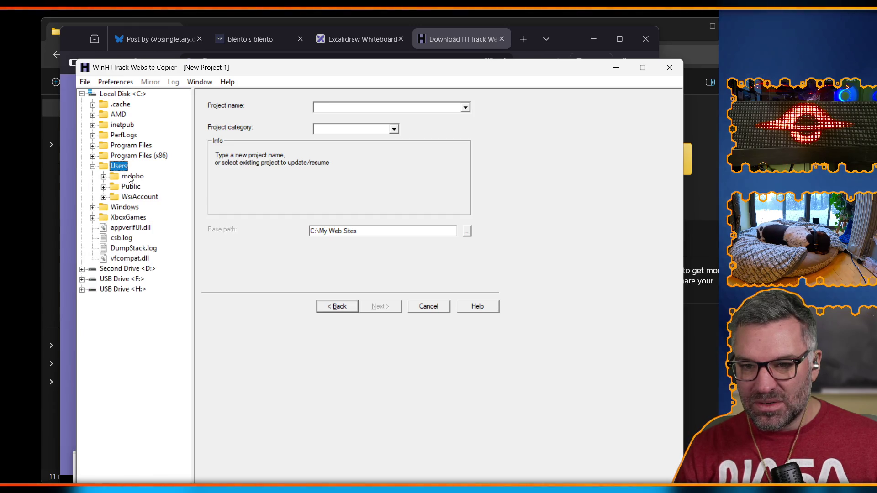
pyautogui.doubleClick(128, 178)
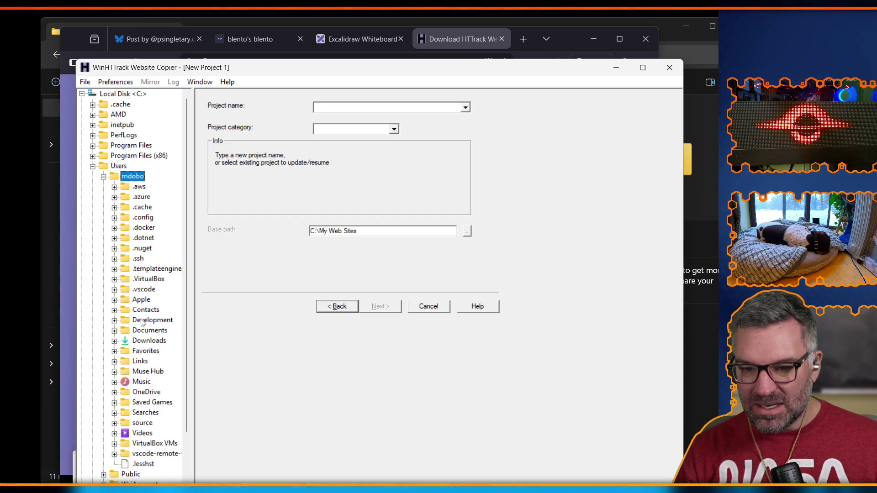
pyautogui.doubleClick(159, 321)
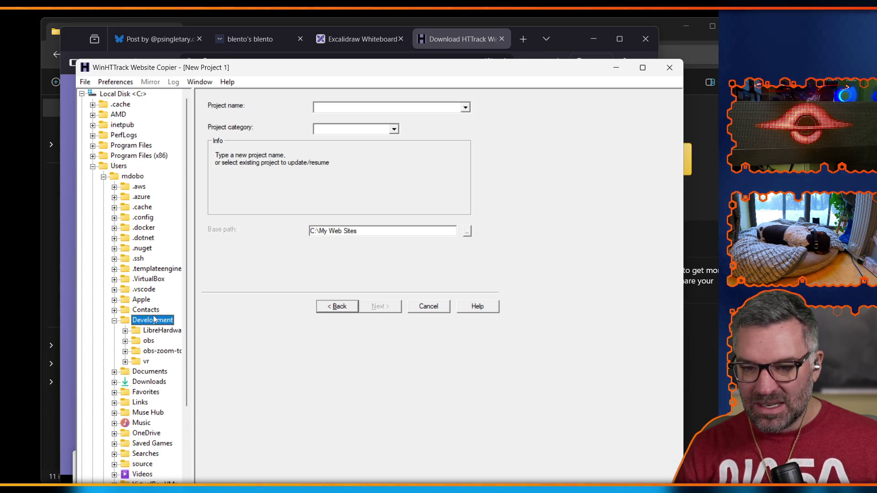
# Try Development and vr as the project location, dismissing each path message, then go to File Explorer
pyautogui.doubleClick(154, 320)
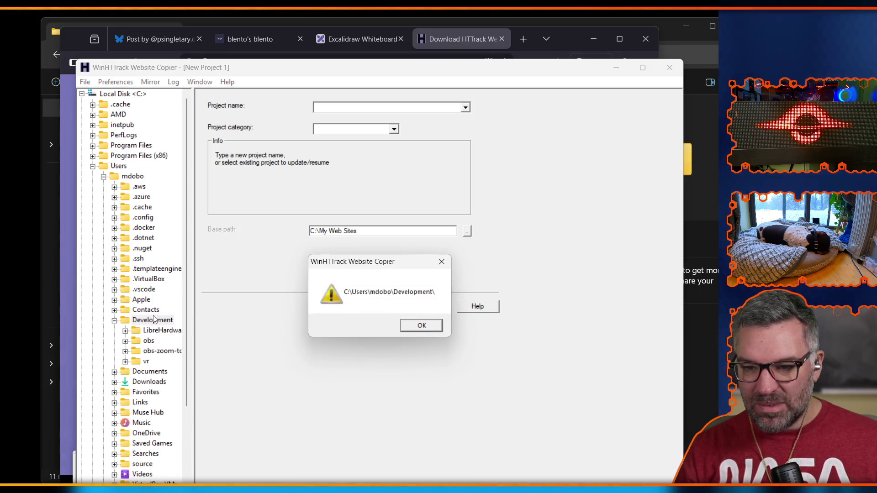
pyautogui.click(412, 327)
pyautogui.doubleClick(122, 320)
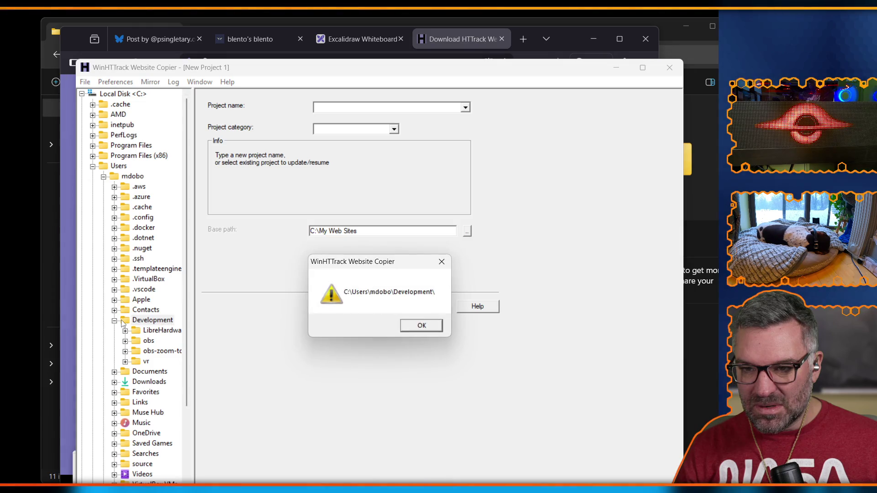
pyautogui.click(410, 326)
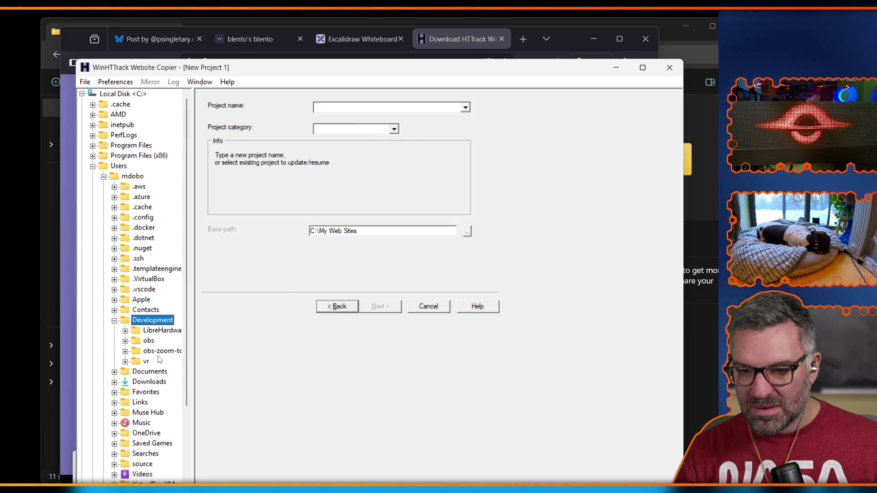
pyautogui.click(147, 361)
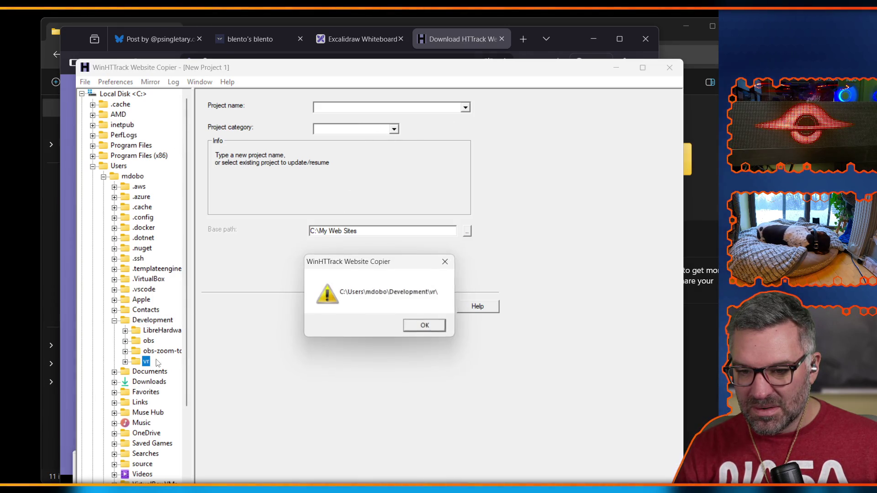
pyautogui.click(426, 325)
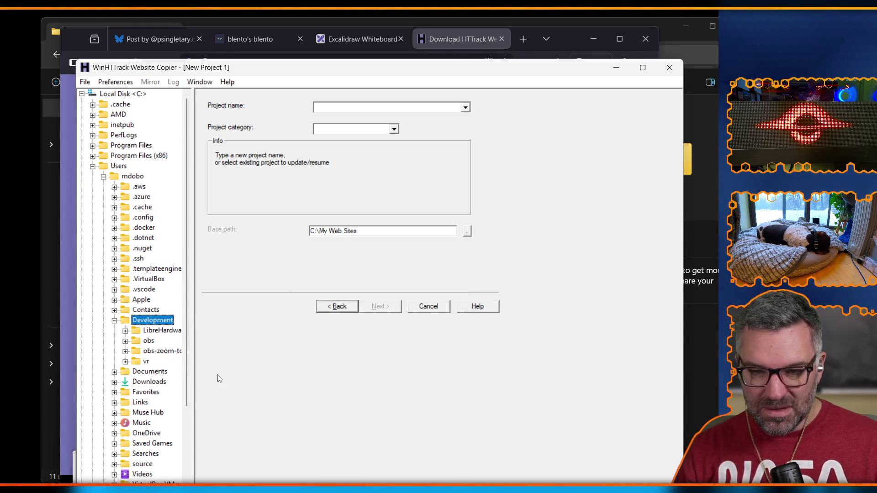
pyautogui.click(114, 320)
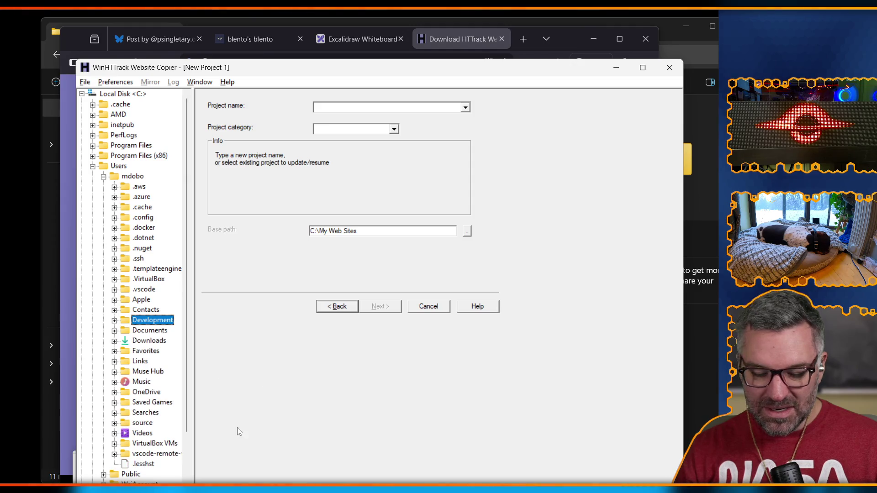
pyautogui.hotkey('alt', 'Tab')
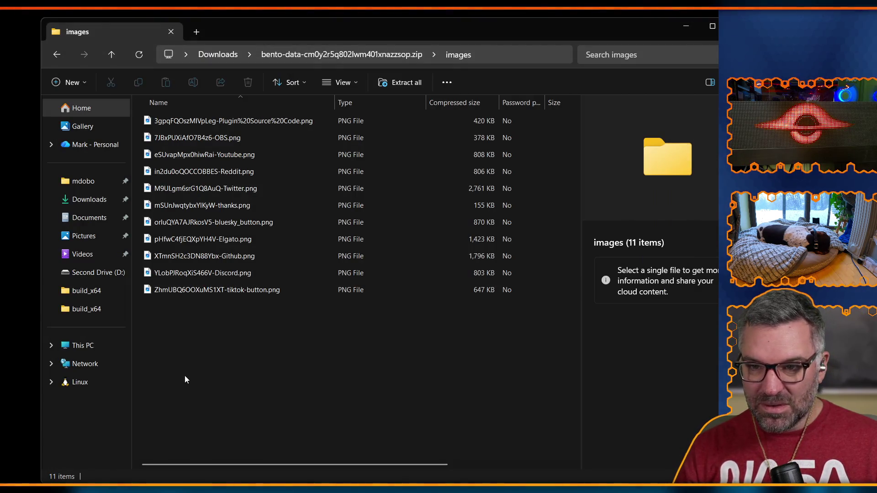
# Create a new folder named f15yWebsite inside Development
pyautogui.click(101, 181)
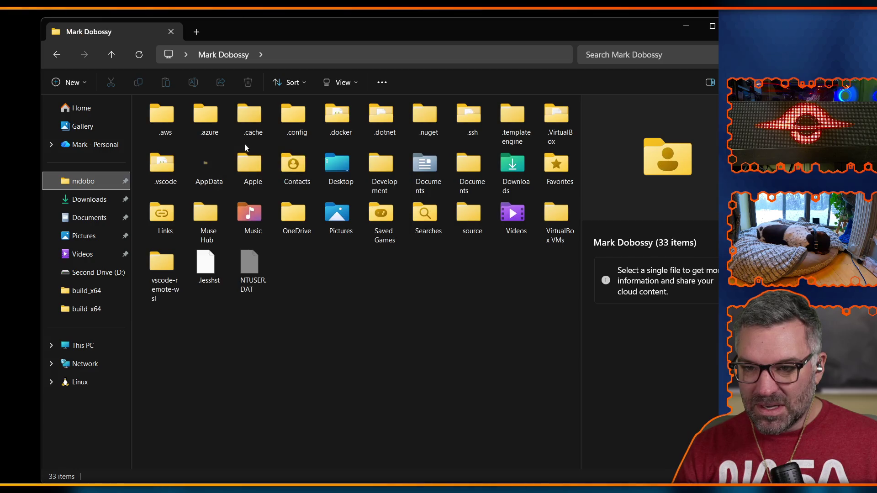
pyautogui.click(384, 170)
pyautogui.doubleClick(384, 170)
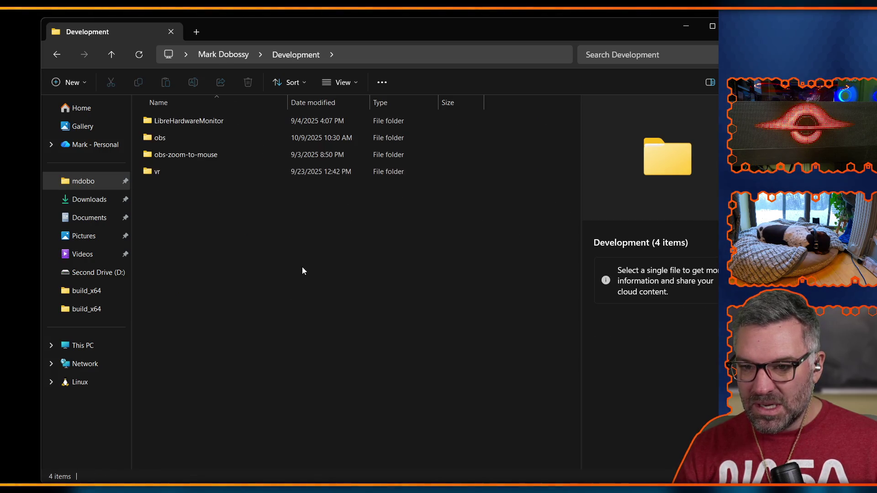
pyautogui.rightClick(172, 227)
pyautogui.moveTo(216, 298)
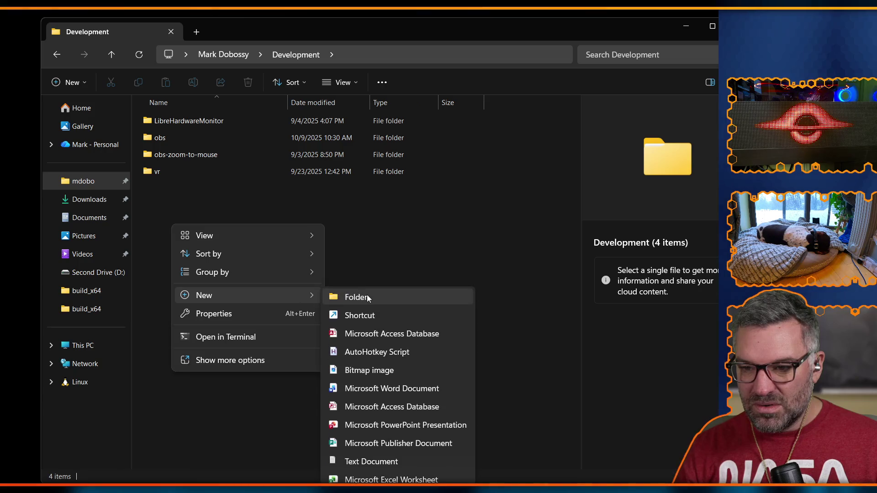
pyautogui.click(357, 297)
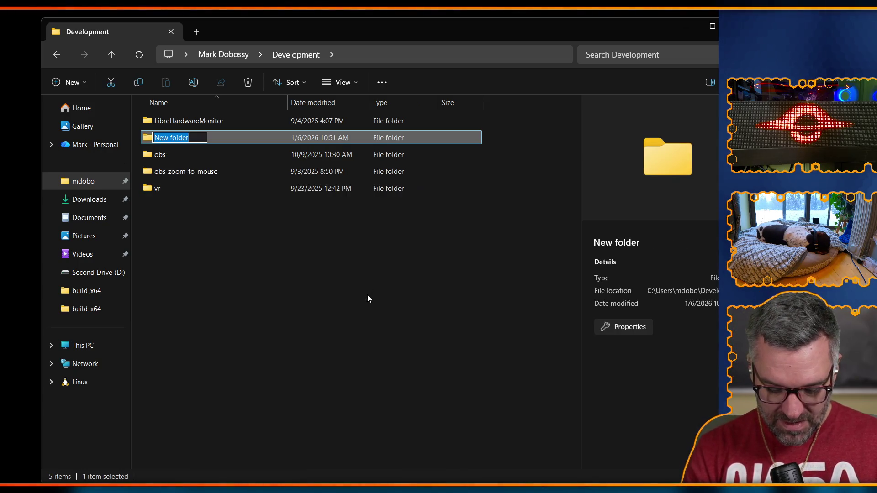
pyautogui.write('f15y')
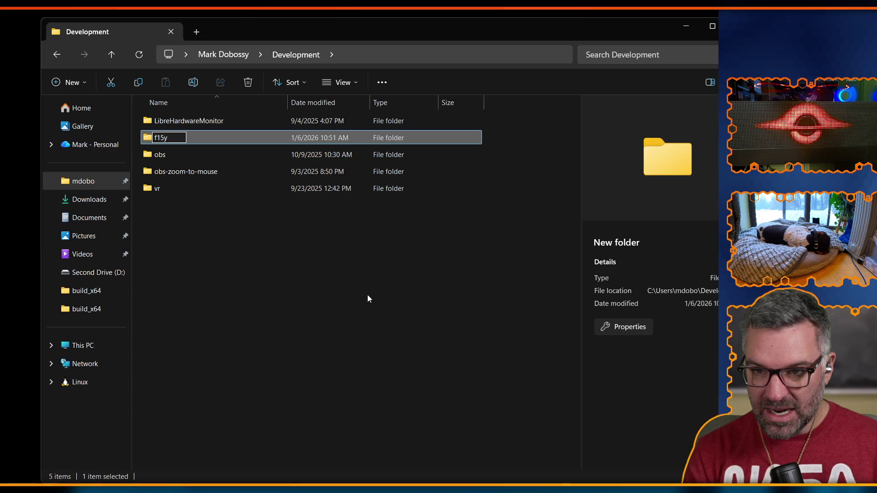
pyautogui.write('_websi')
pyautogui.press('BackSpace')
pyautogui.press('BackSpace')
pyautogui.press('BackSpace')
pyautogui.write('Website')
pyautogui.press('Return')
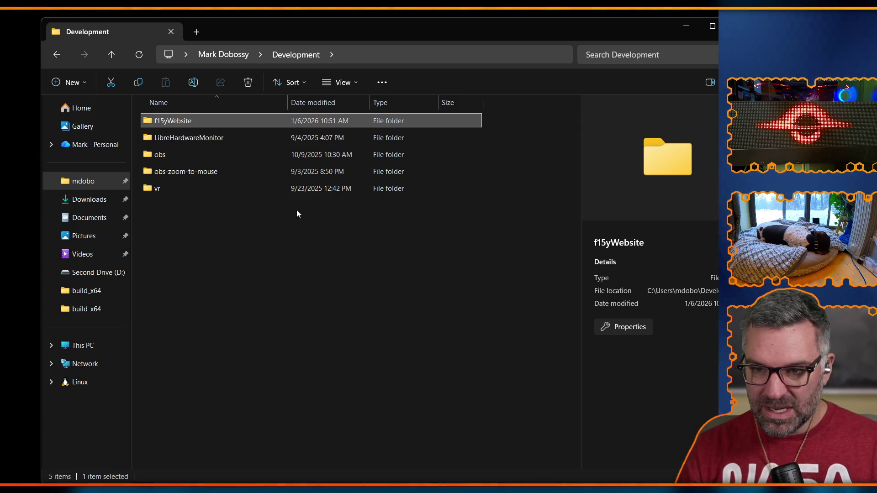
# Inside f15yWebsite, create an empty subfolder named archive
pyautogui.doubleClick(220, 122)
pyautogui.rightClick(218, 124)
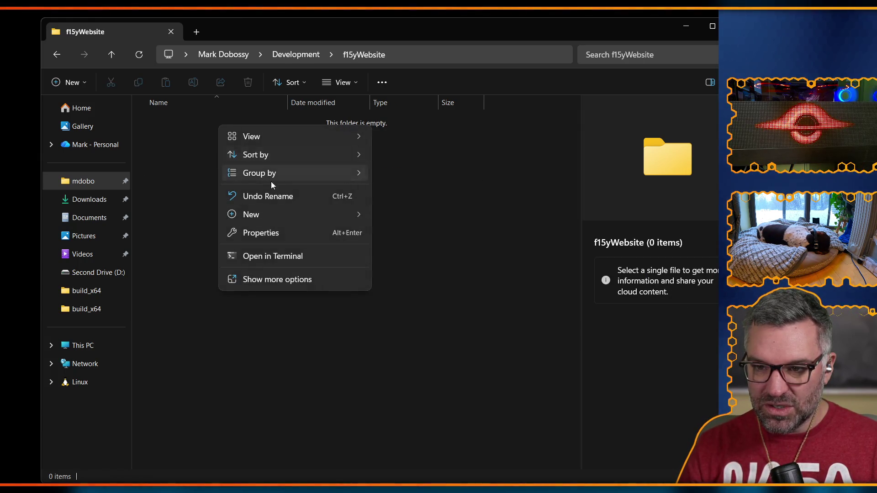
pyautogui.moveTo(273, 217)
pyautogui.click(396, 216)
pyautogui.write('archive')
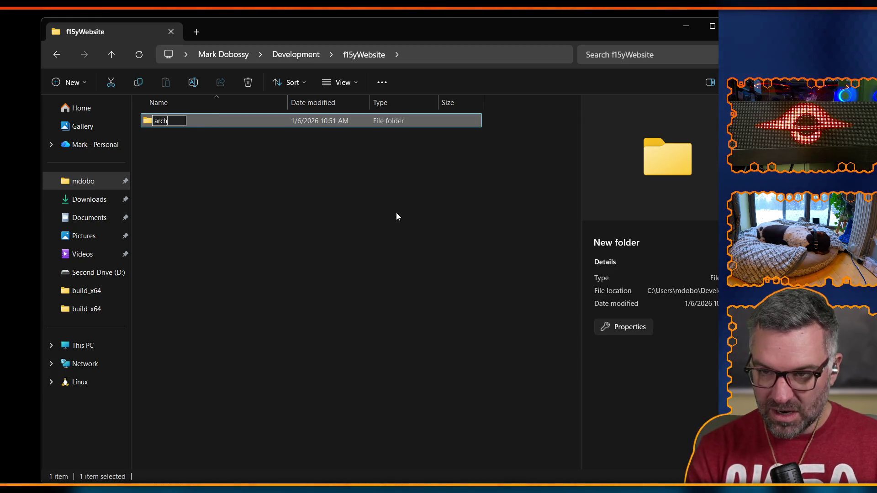
pyautogui.press('Return')
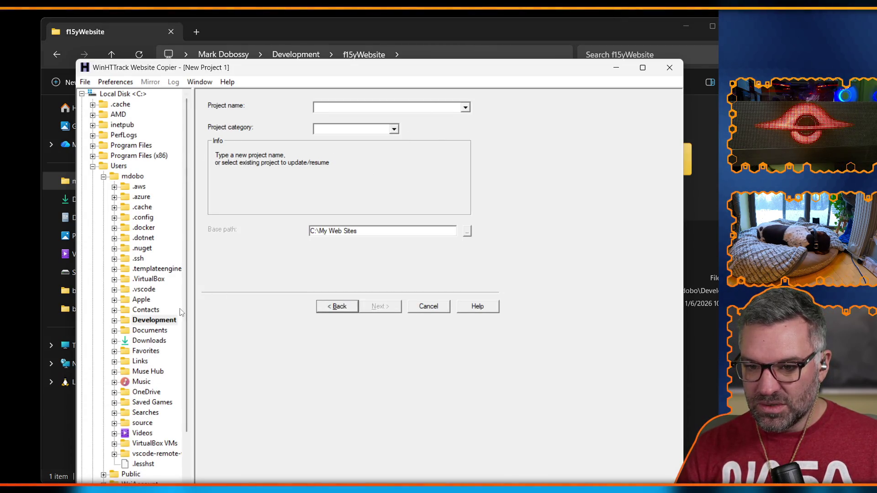
# Name the new WinHTTrack project 'f15y Archive', leaving the category empty
pyautogui.click(115, 321)
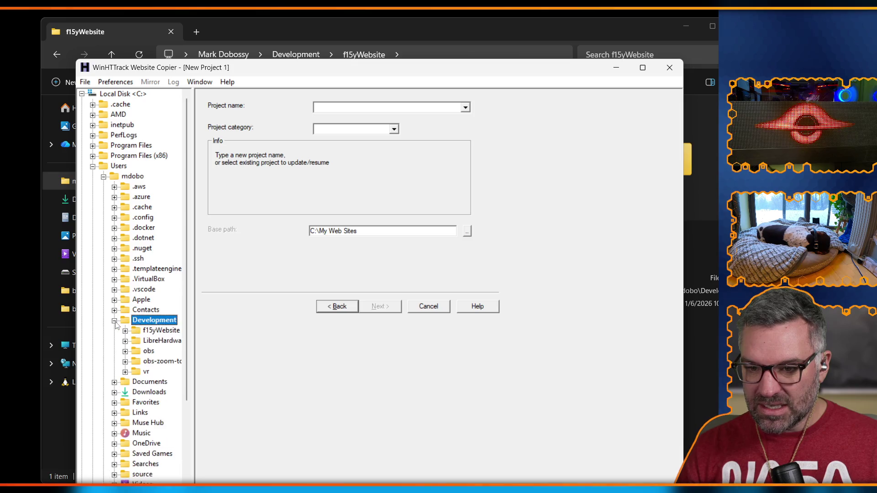
pyautogui.click(148, 342)
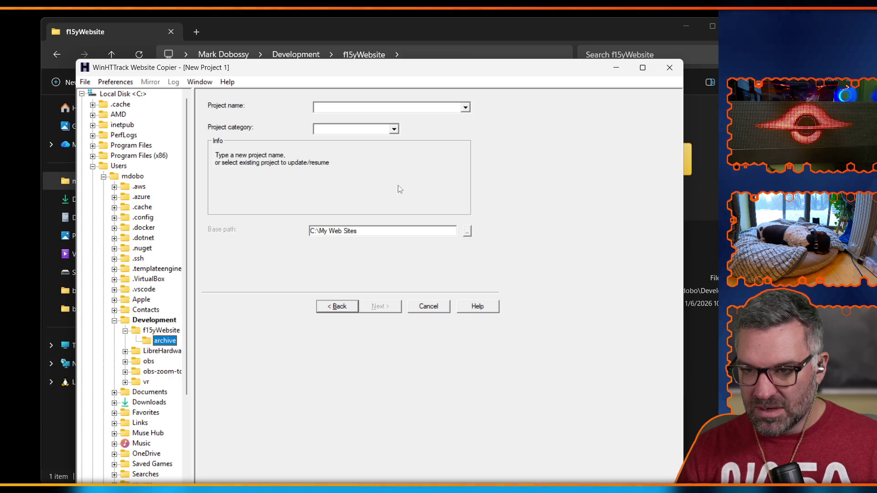
pyautogui.click(466, 109)
pyautogui.click(466, 108)
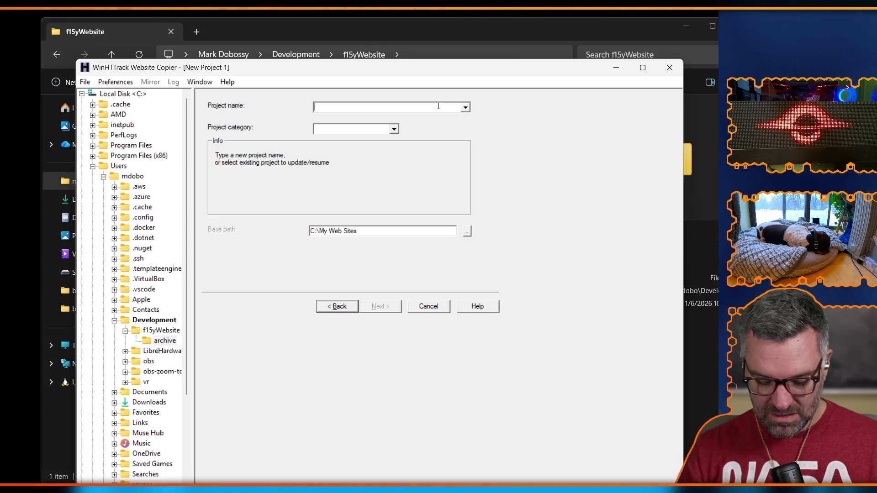
pyautogui.write('f15y A')
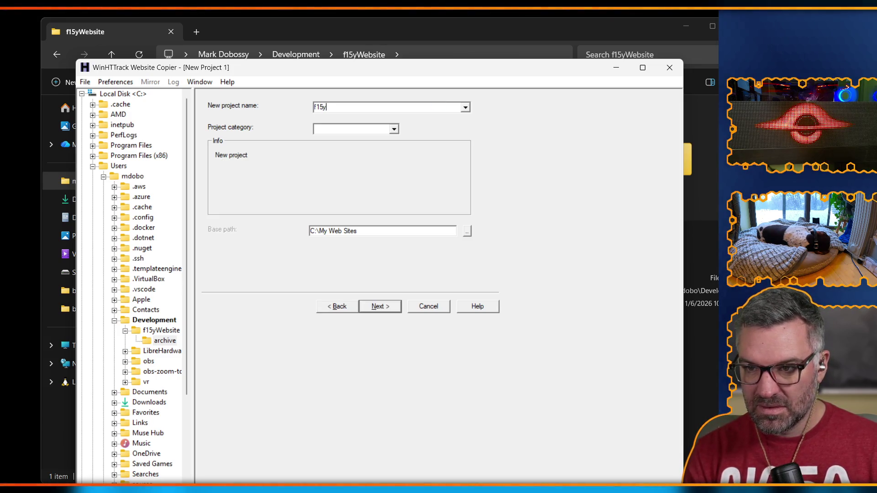
pyautogui.write('rchive')
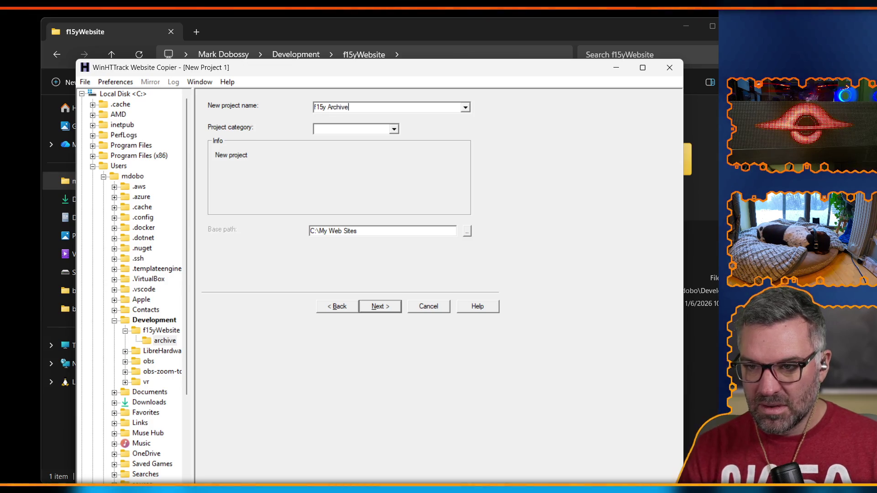
pyautogui.click(393, 129)
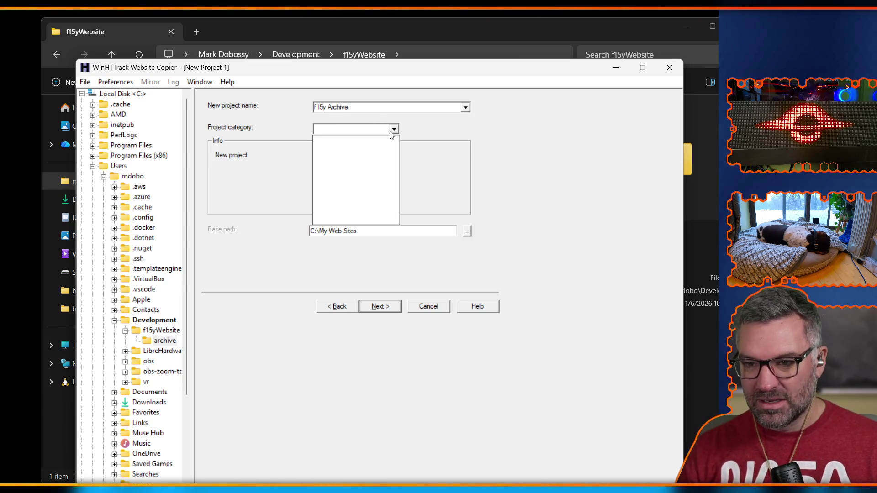
pyautogui.click(438, 131)
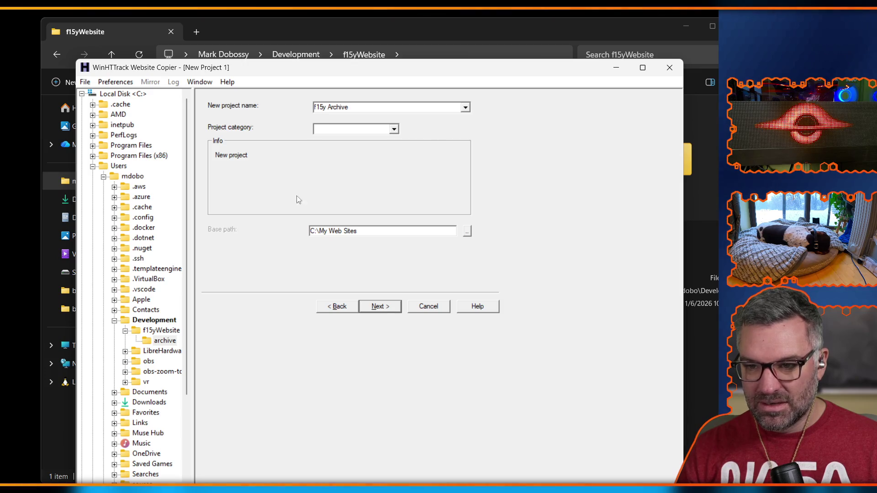
# Browse the base path chooser into the C drive's Users and home folders
pyautogui.click(467, 231)
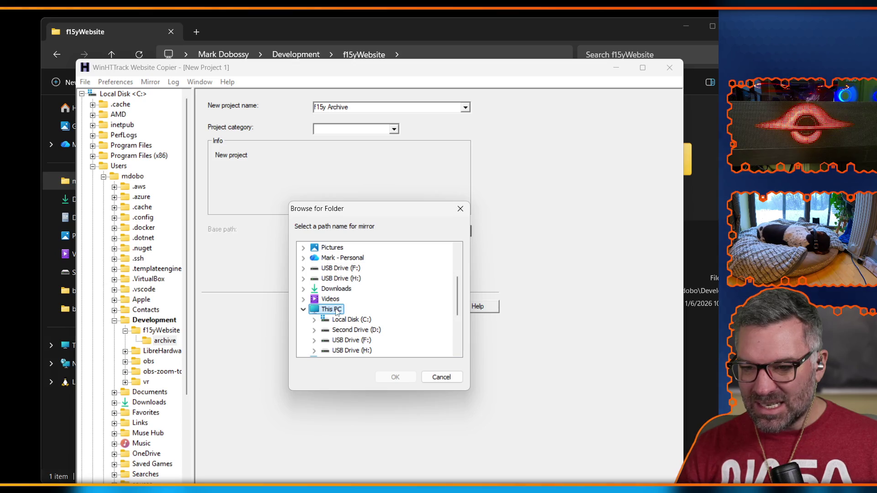
pyautogui.scroll(-2, 335, 311)
pyautogui.scroll(3, 339, 303)
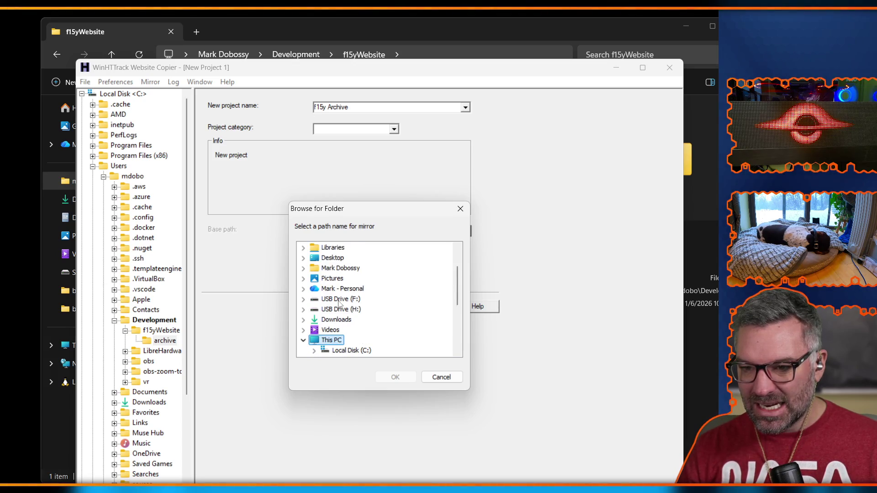
pyautogui.scroll(-2, 339, 303)
pyautogui.scroll(-2, 347, 305)
pyautogui.scroll(2, 346, 293)
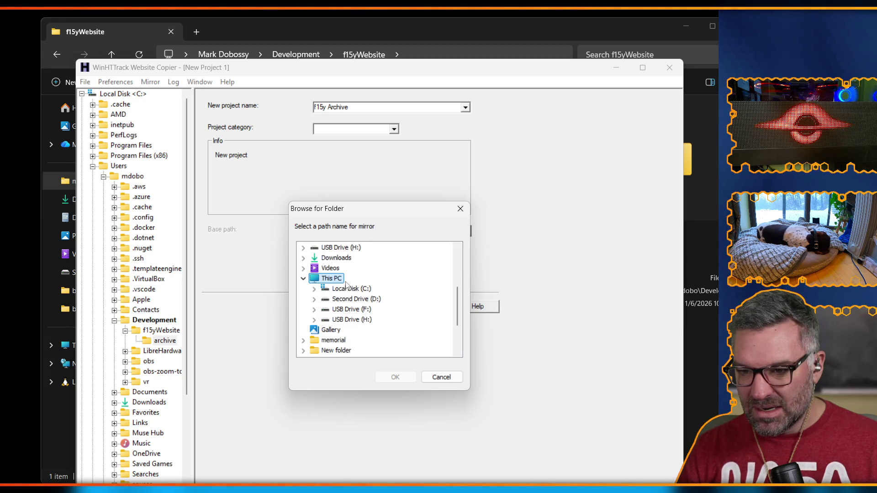
pyautogui.click(348, 289)
pyautogui.click(314, 289)
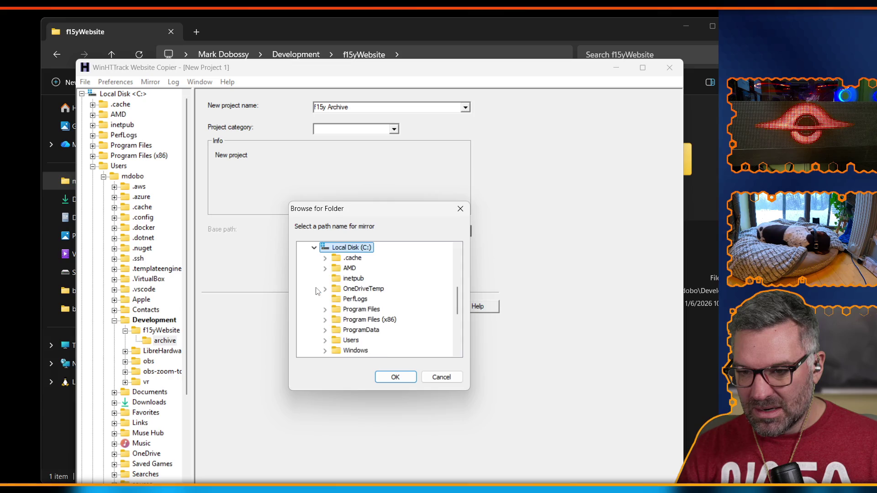
pyautogui.scroll(-3, 333, 280)
pyautogui.click(325, 279)
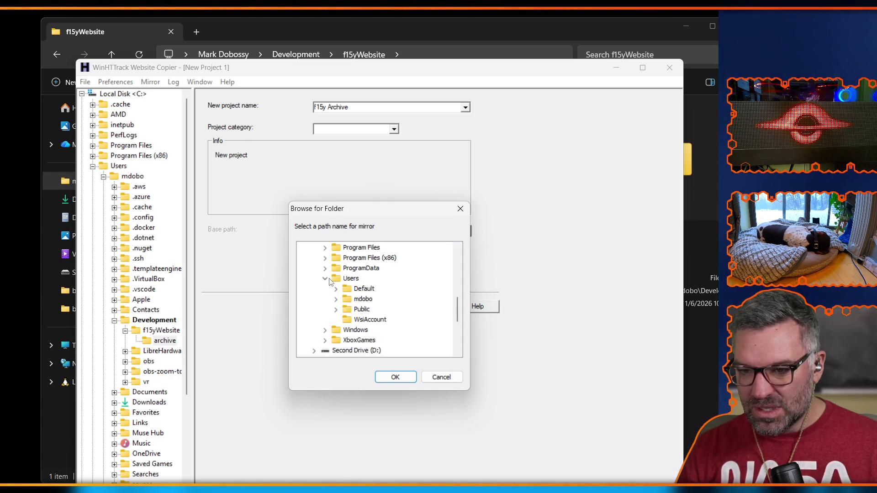
pyautogui.click(337, 300)
# Set the base path to Development\f15yWebsite\archive and continue to the next wizard page
pyautogui.scroll(-4, 375, 291)
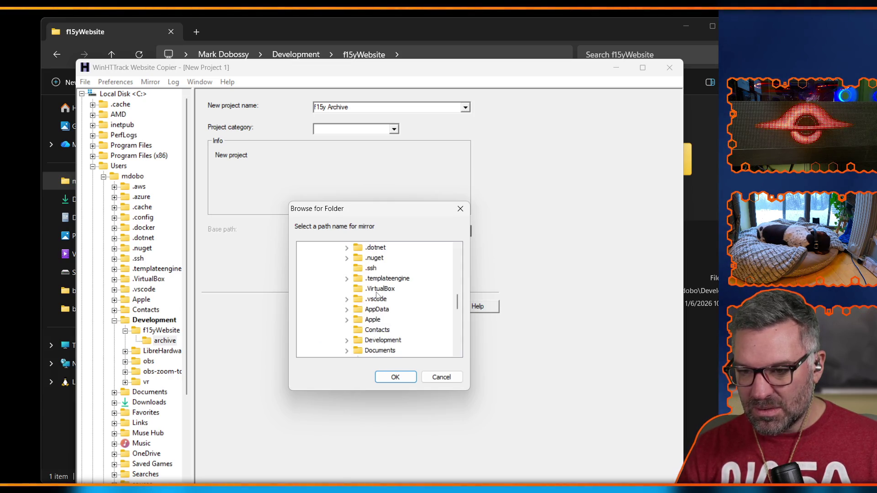
pyautogui.scroll(-1, 383, 312)
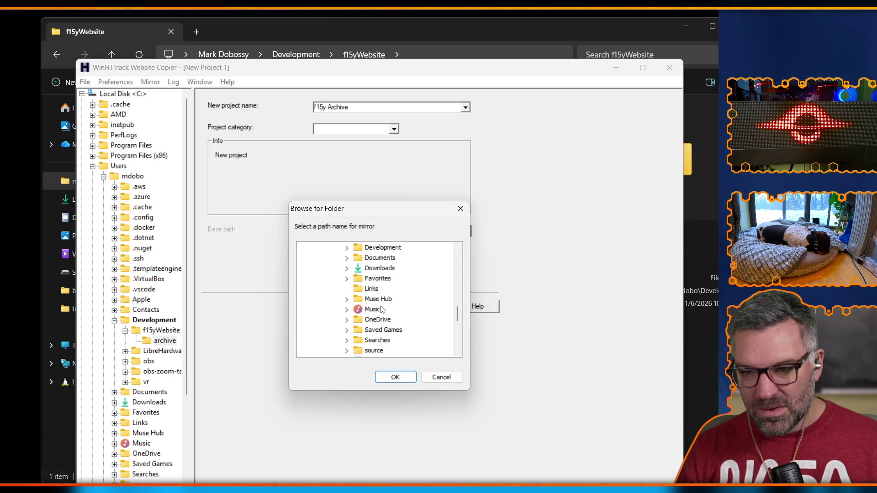
pyautogui.scroll(1, 383, 312)
pyautogui.click(381, 290)
pyautogui.click(370, 280)
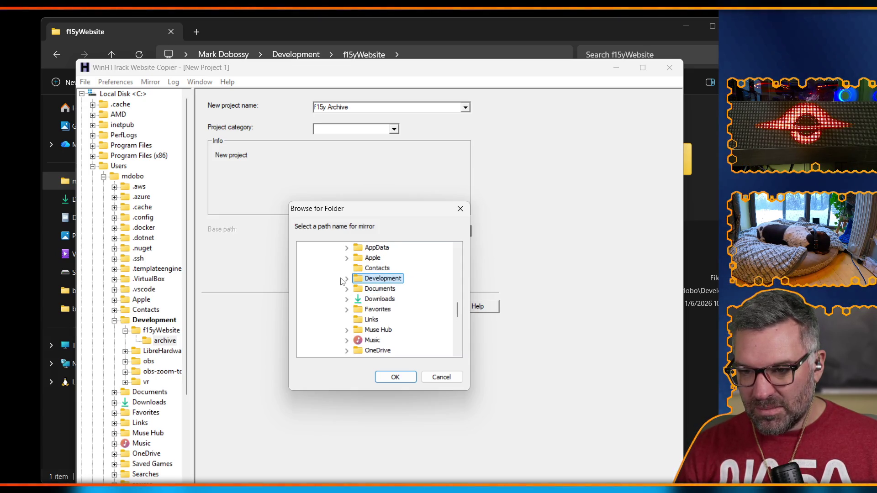
pyautogui.click(347, 279)
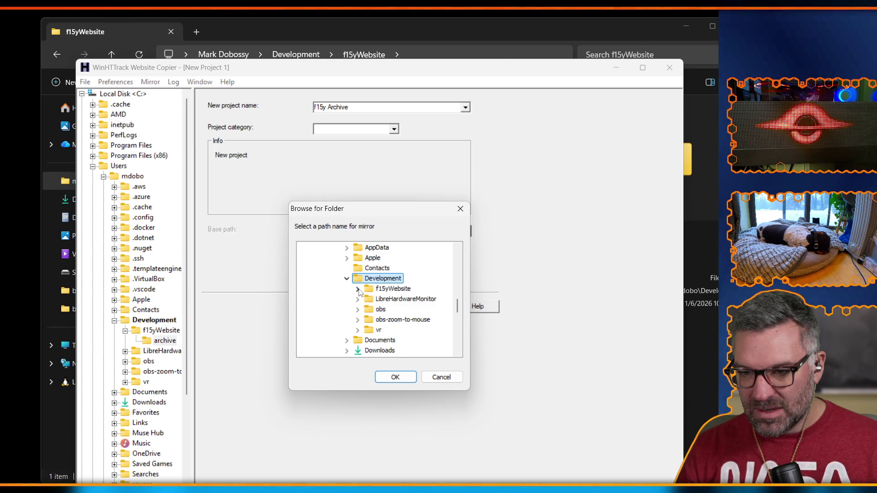
pyautogui.click(358, 289)
pyautogui.click(396, 298)
pyautogui.click(405, 378)
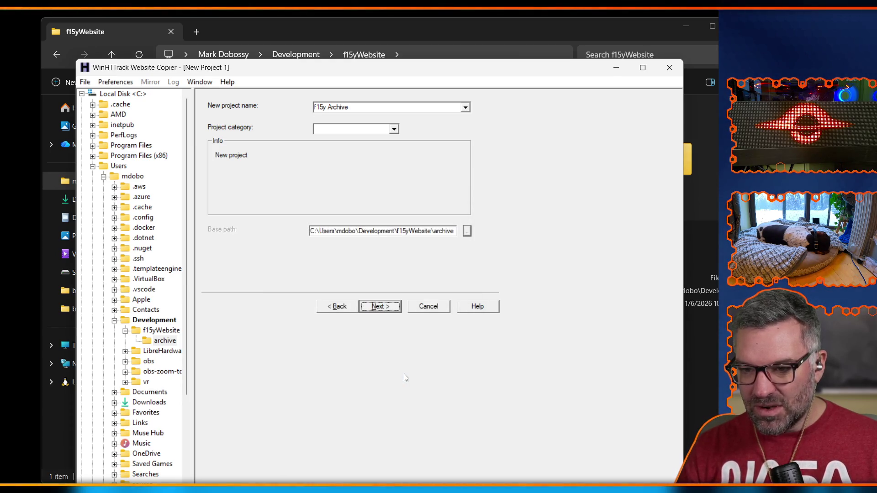
pyautogui.click(385, 307)
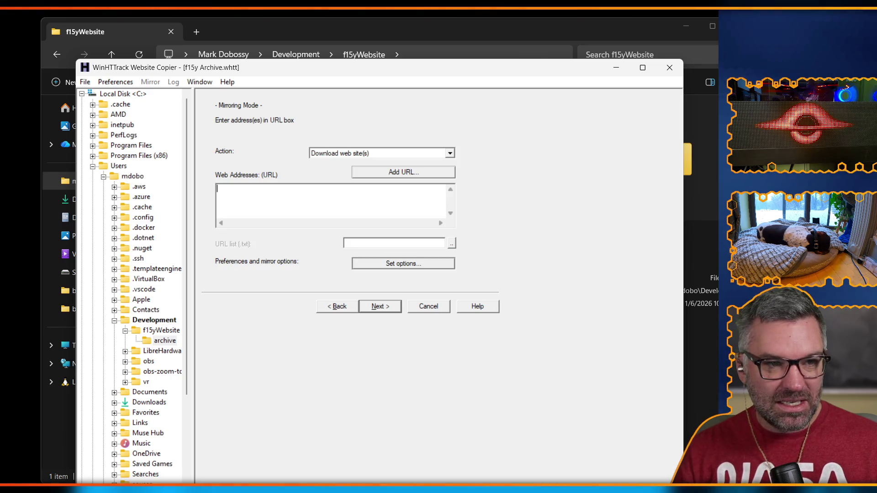
# Switch to Firefox showing the HTTrack download page
pyautogui.hotkey('alt', 'Tab')
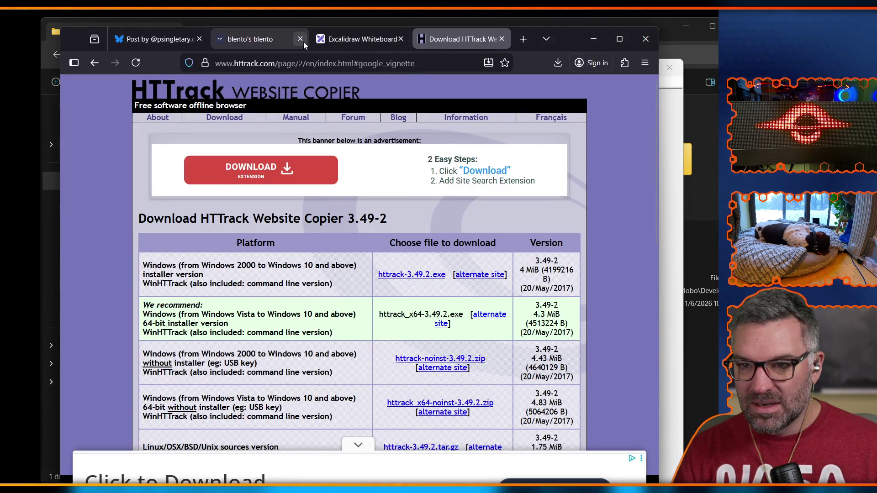
# Load bento.me/finitesingularity in the HTTrack tab, copy its address, and return to WinHTTrack
pyautogui.click(281, 40)
pyautogui.click(364, 40)
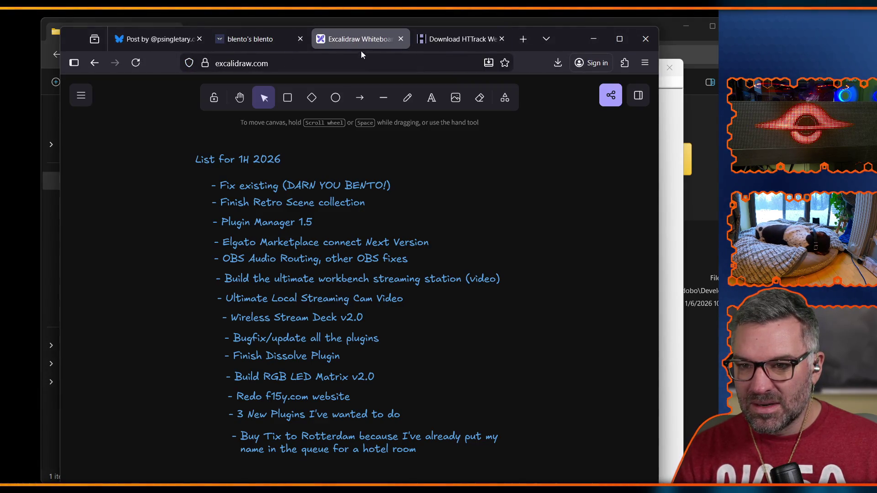
pyautogui.click(459, 40)
pyautogui.click(419, 64)
pyautogui.write('be')
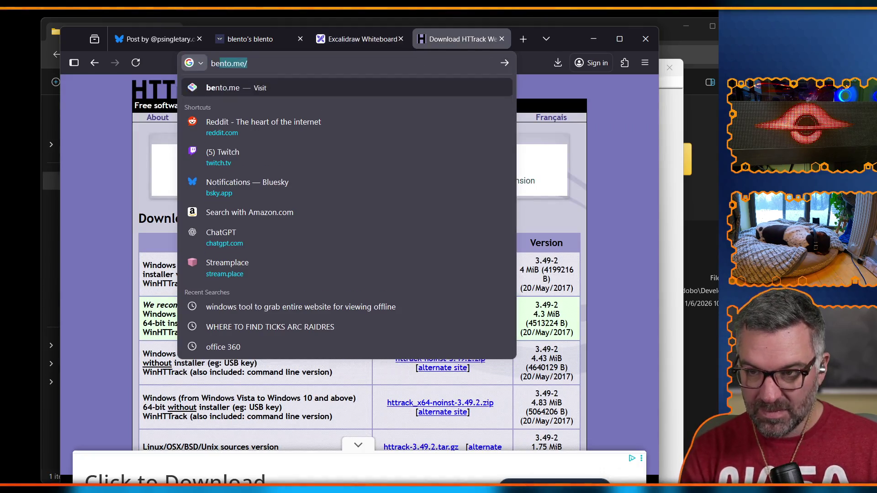
pyautogui.write('nto.me/f')
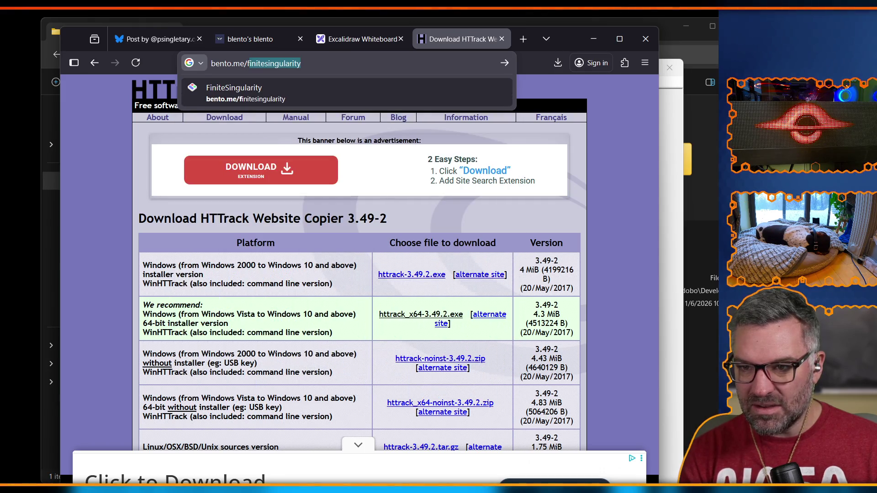
pyautogui.press('Return')
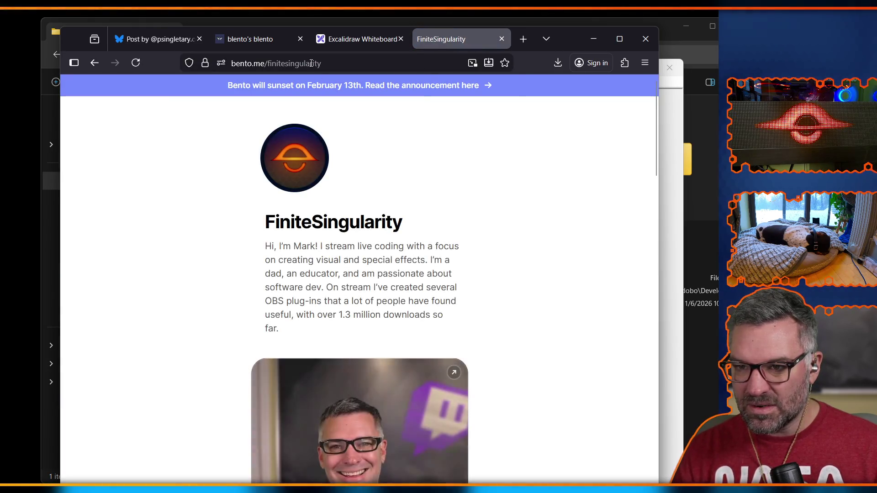
pyautogui.click(274, 63)
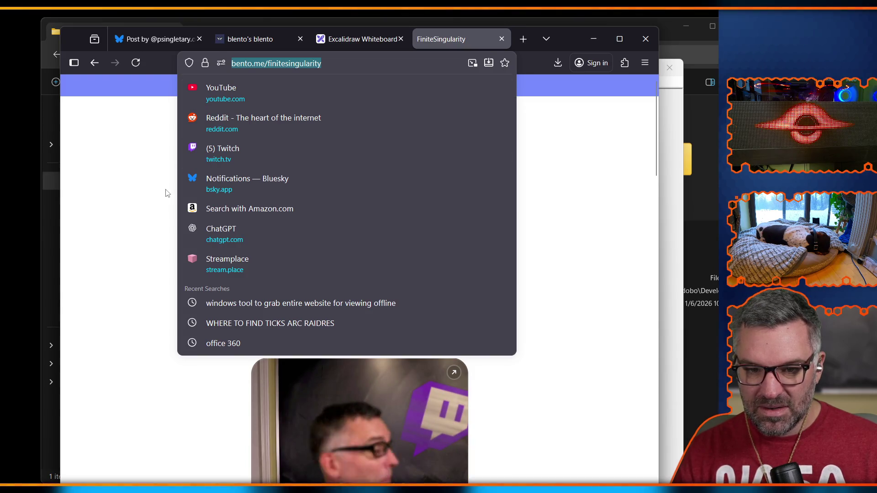
pyautogui.click(163, 215)
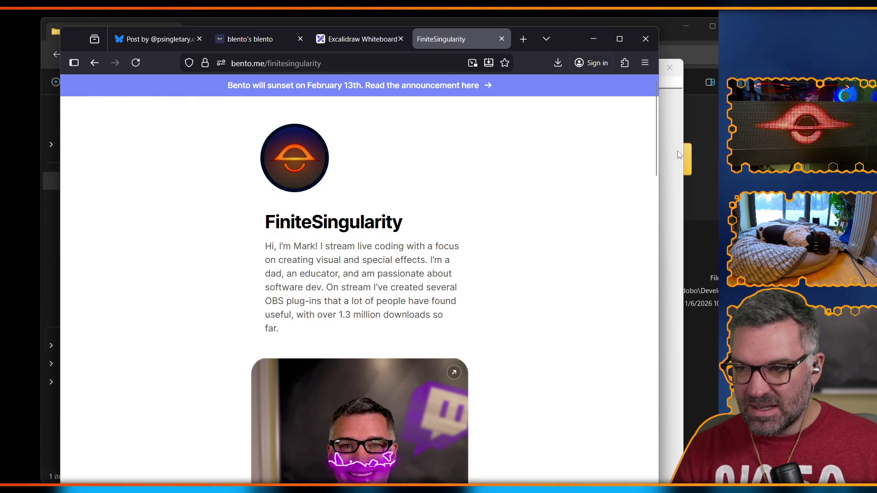
pyautogui.click(669, 125)
# Paste the Bento profile URL as the mirror address and review the Experts Only and Log options
pyautogui.write('https://bento.me/finitesingularity')
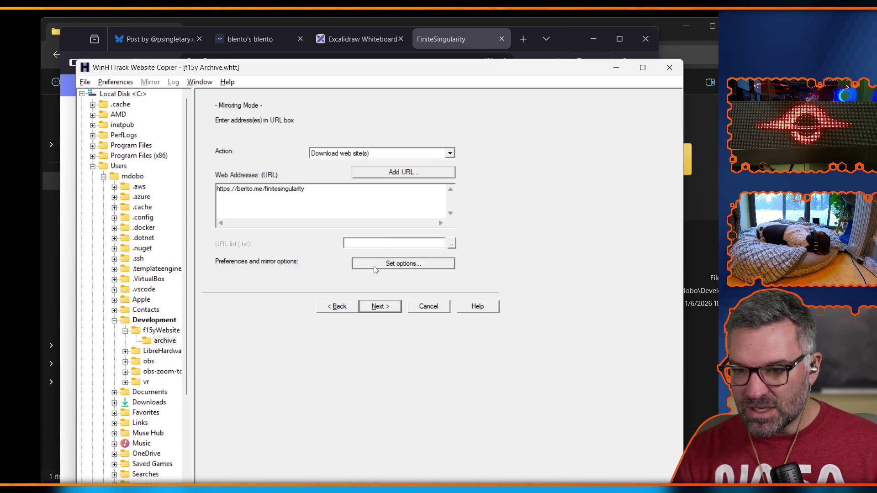
pyautogui.click(374, 265)
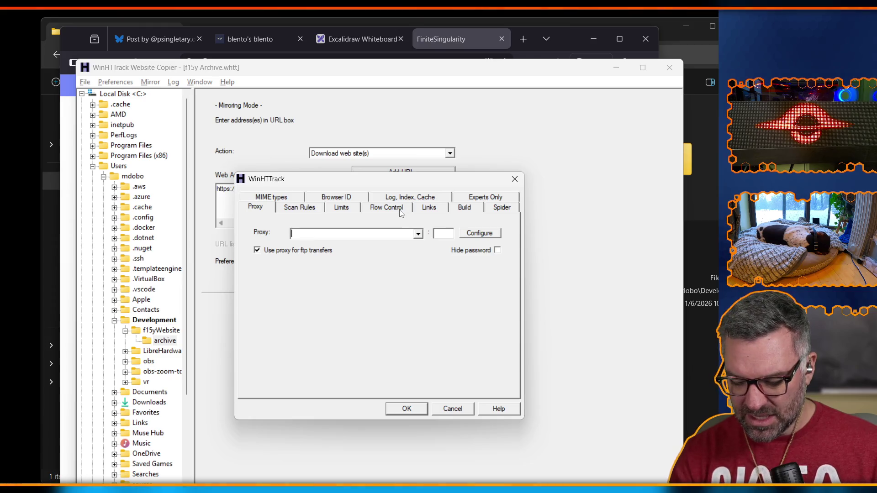
pyautogui.click(486, 197)
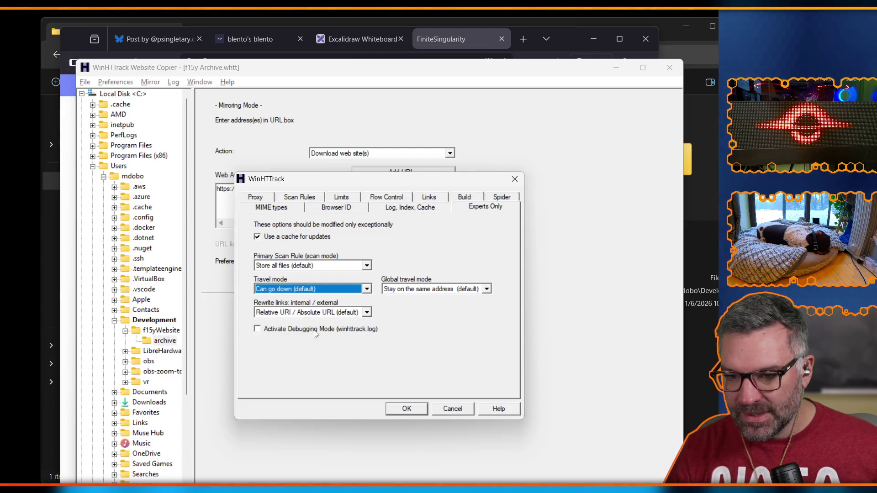
pyautogui.click(425, 210)
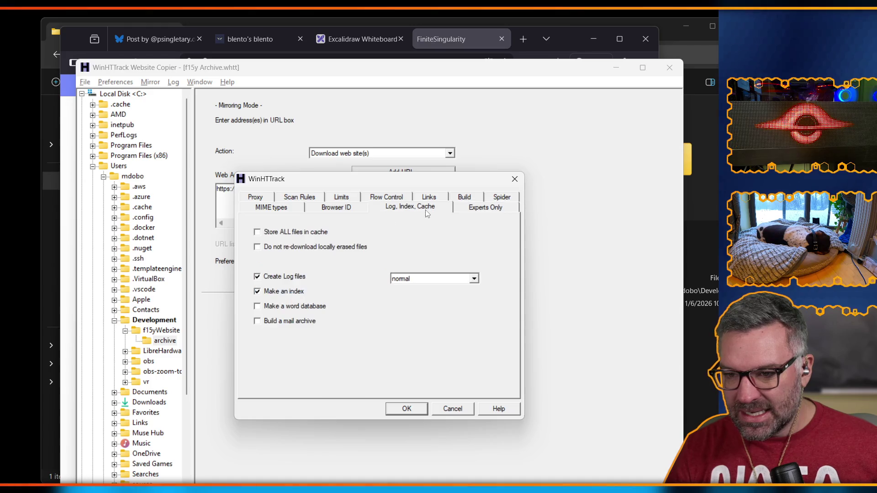
pyautogui.click(346, 208)
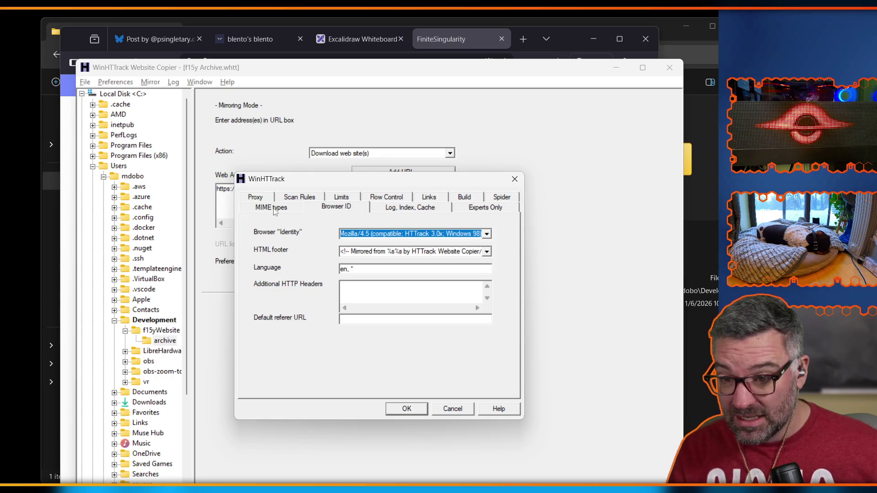
# Set the Browser ID HTML footer to (none)
pyautogui.click(487, 252)
pyautogui.click(450, 260)
pyautogui.click(487, 252)
pyautogui.click(403, 307)
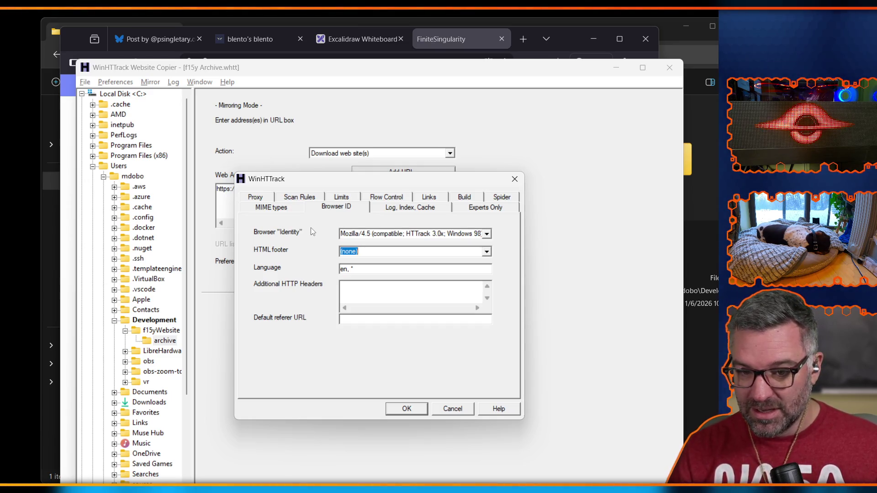
pyautogui.click(255, 197)
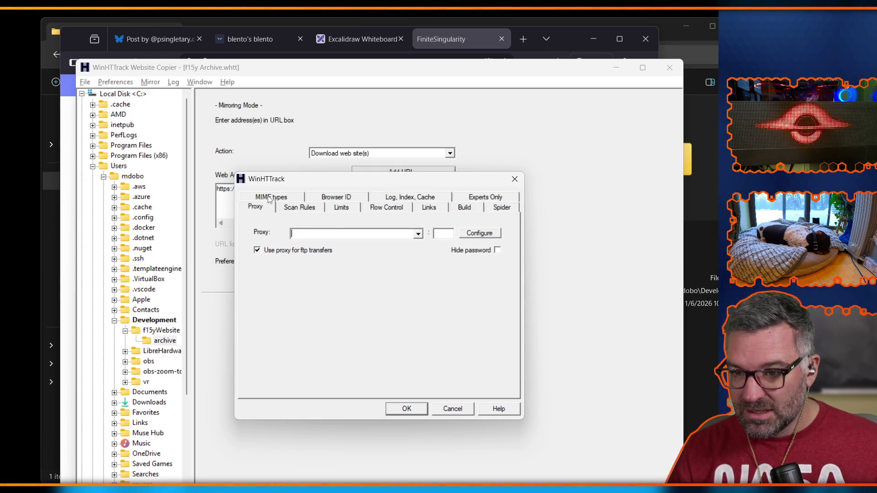
# Add the mov, mpg, mpeg, avi, asf and mp3 file types to the Scan Rules
pyautogui.click(300, 208)
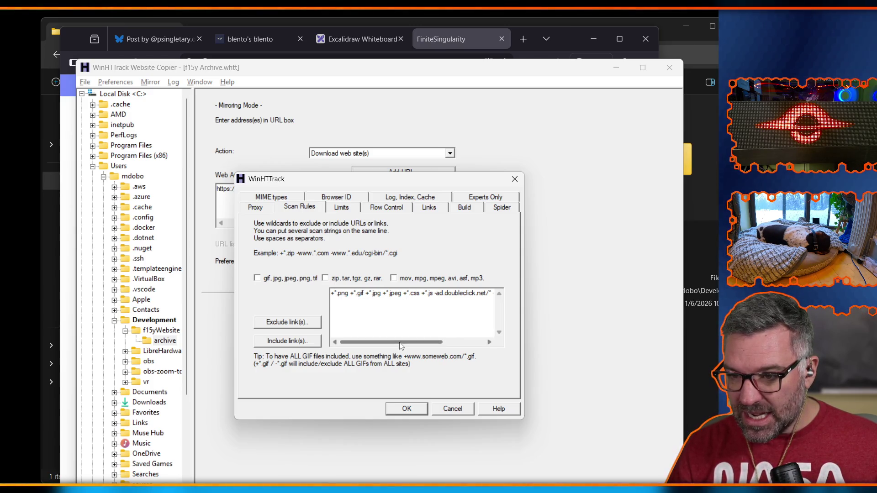
pyautogui.moveTo(413, 342)
pyautogui.mouseDown()
pyautogui.moveTo(456, 343)
pyautogui.moveTo(421, 343)
pyautogui.mouseUp()
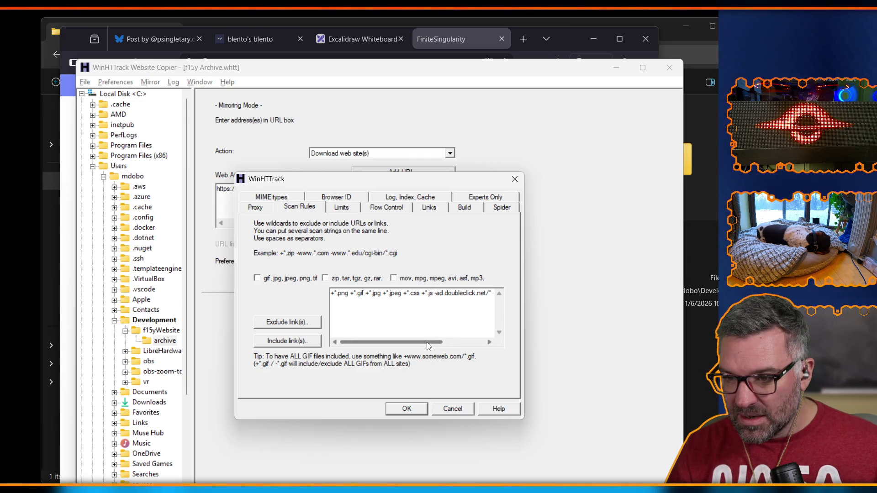
pyautogui.moveTo(423, 343)
pyautogui.mouseDown()
pyautogui.moveTo(492, 344)
pyautogui.moveTo(411, 343)
pyautogui.mouseUp()
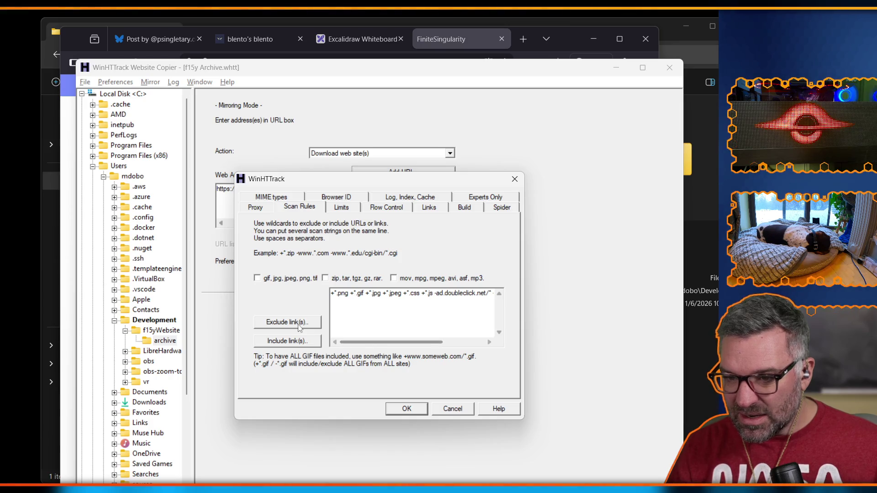
pyautogui.click(257, 279)
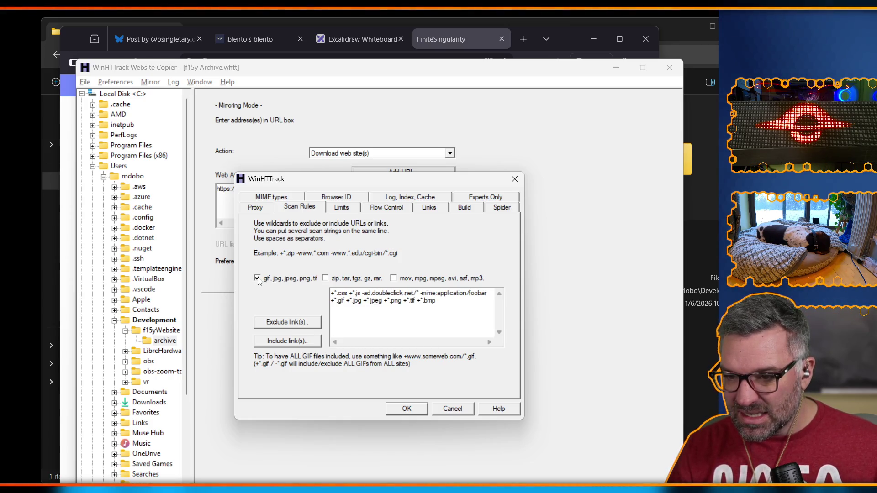
pyautogui.click(257, 278)
pyautogui.click(394, 279)
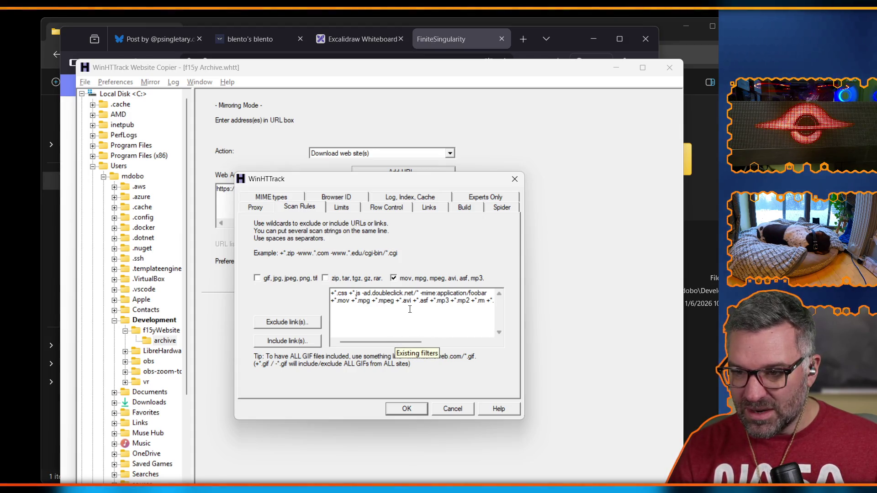
pyautogui.hotkey('alt', 'Tab')
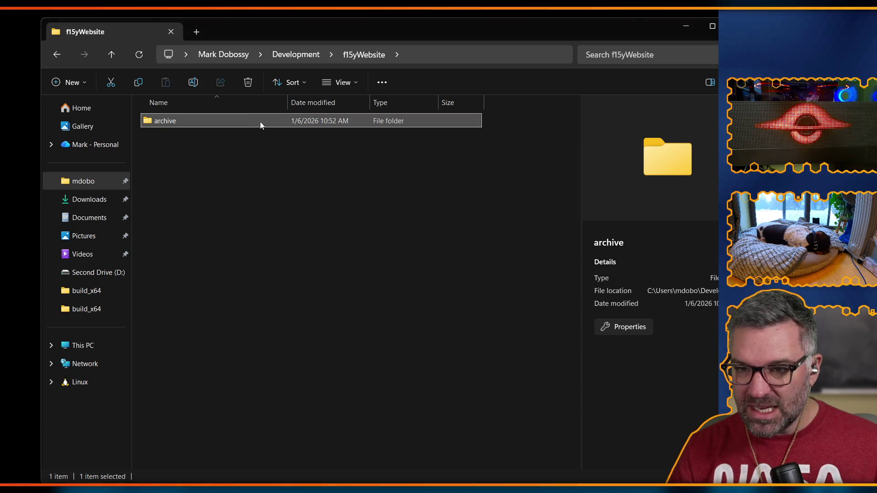
# Check the archive folder, then open the videos folder inside the bento-data zip in Downloads
pyautogui.doubleClick(230, 117)
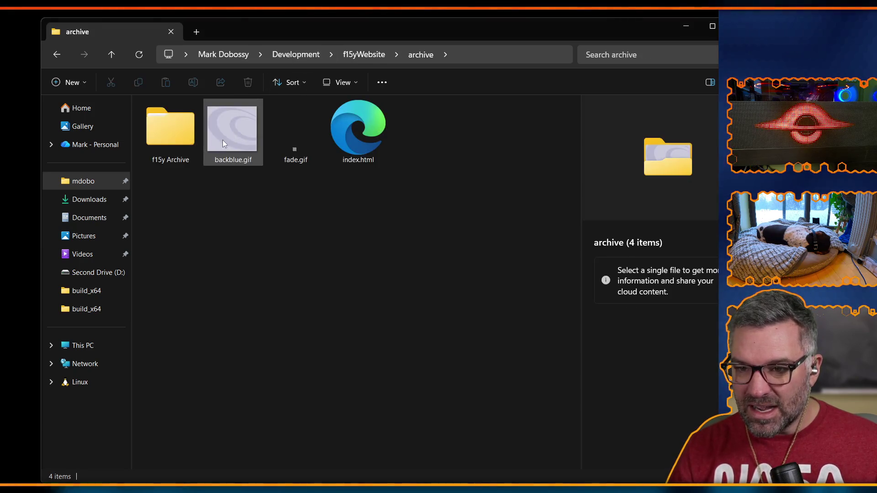
pyautogui.doubleClick(176, 130)
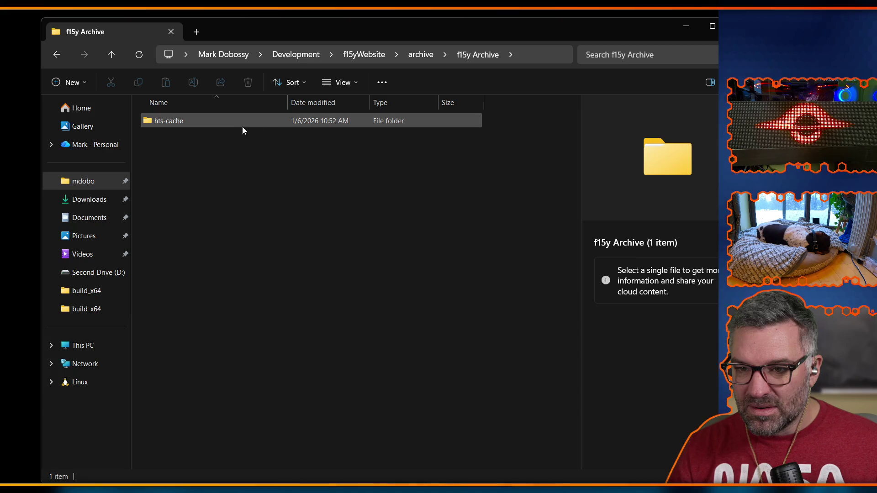
pyautogui.click(371, 55)
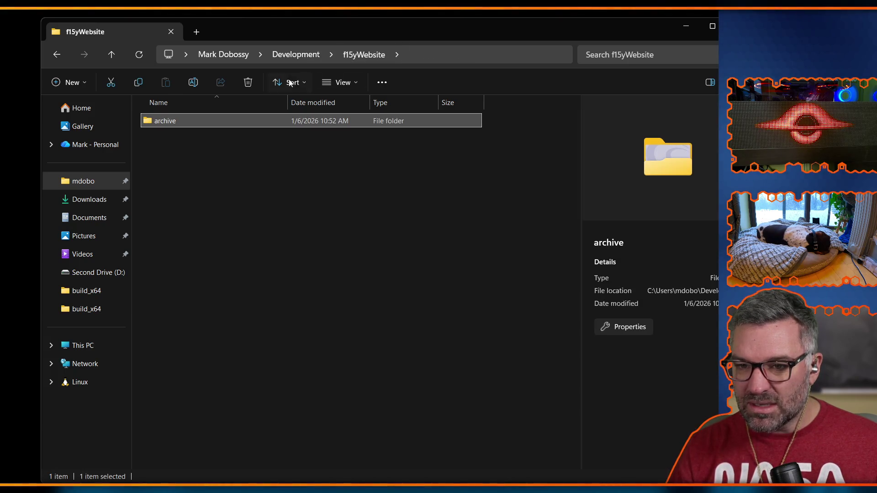
pyautogui.click(283, 55)
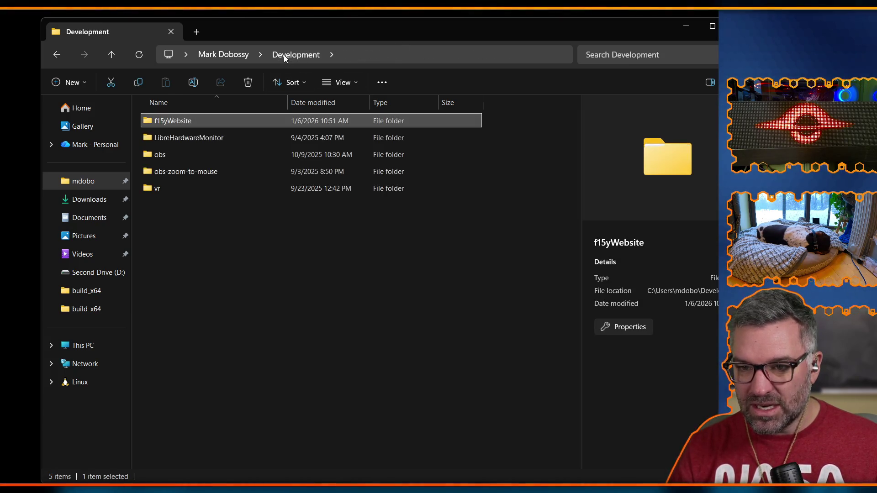
pyautogui.click(89, 199)
pyautogui.doubleClick(204, 147)
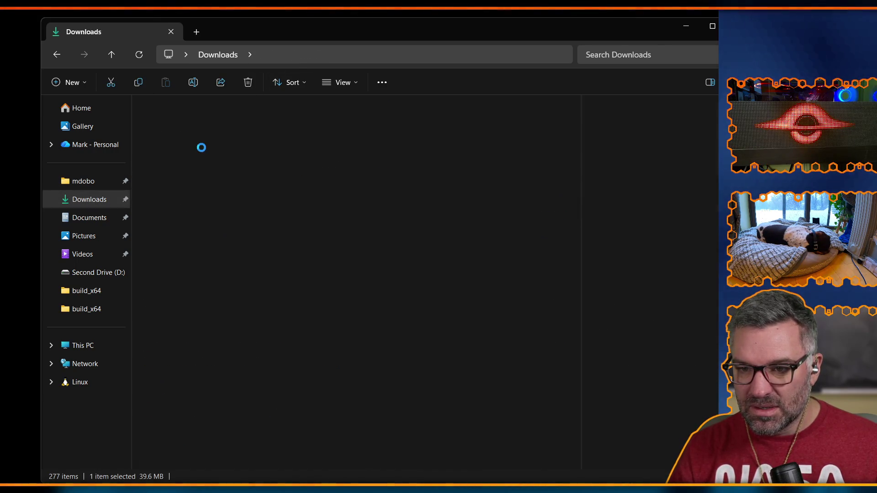
pyautogui.doubleClick(197, 138)
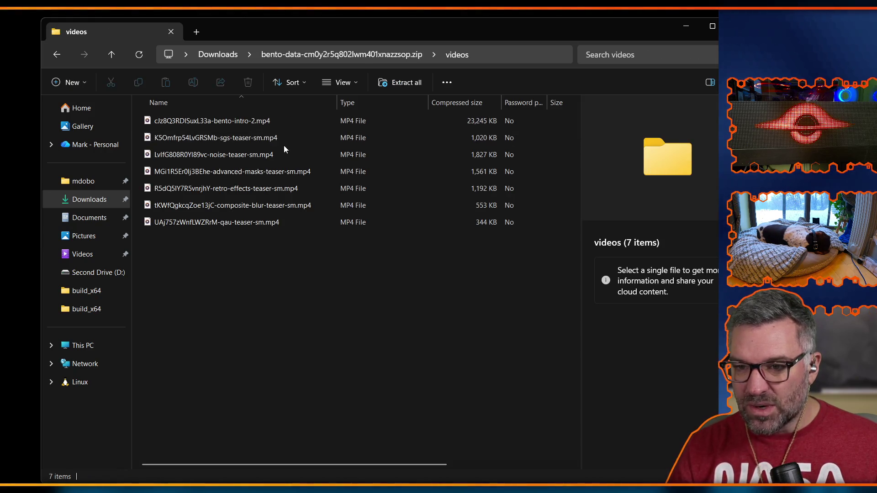
pyautogui.hotkey('alt', 'Tab')
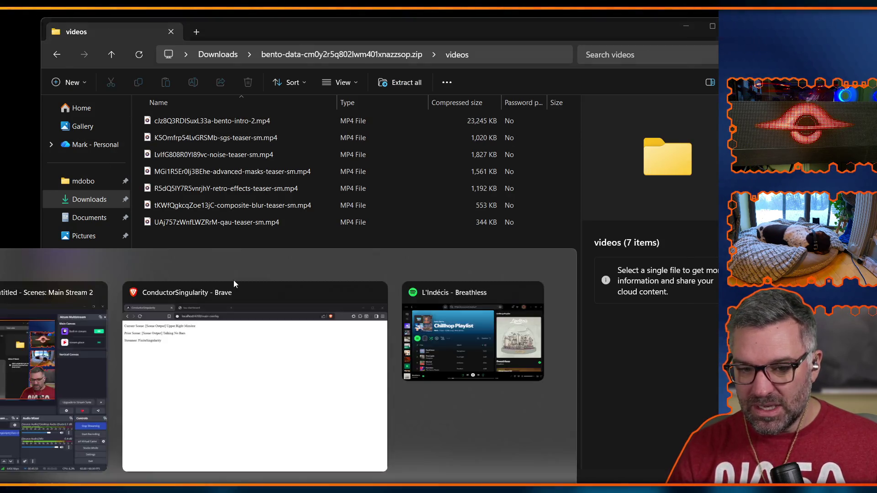
# Change the +*.mpeg scan rule to +*.mp4 and save the options
pyautogui.click(393, 301)
pyautogui.press('BackSpace')
pyautogui.press('BackSpace')
pyautogui.press('BackSpace')
pyautogui.press('BackSpace')
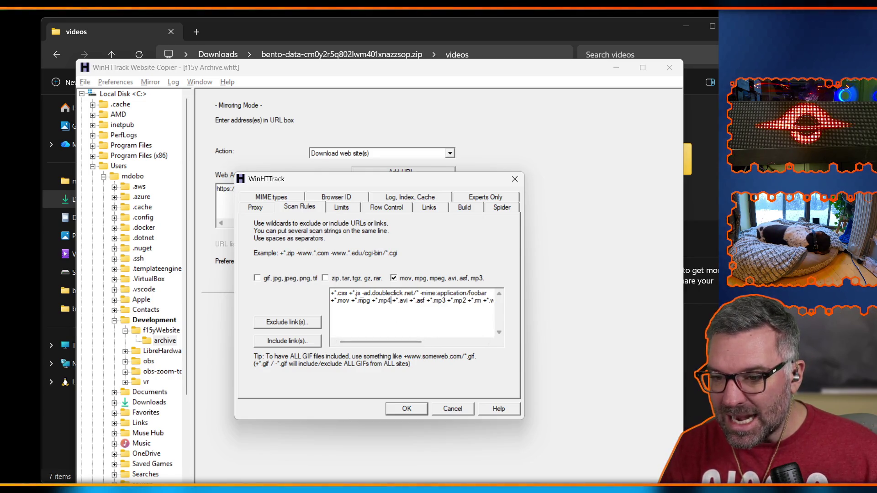
pyautogui.hscroll(4, 422, 313)
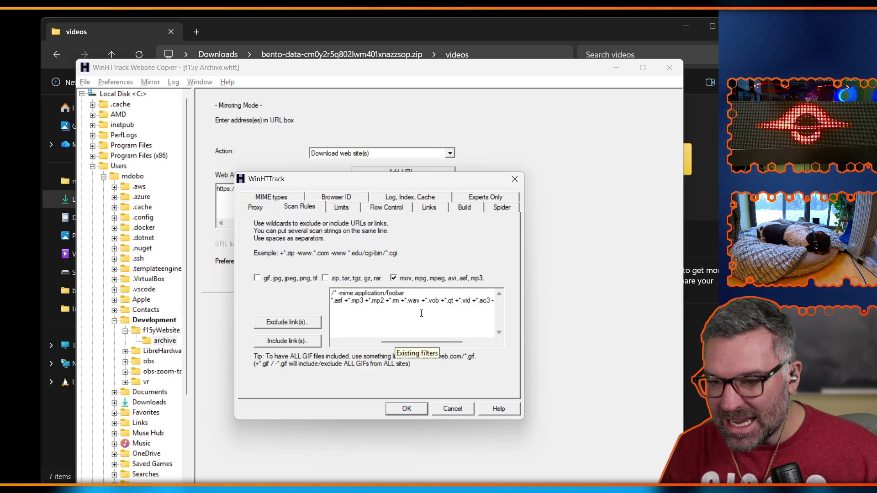
pyautogui.hscroll(-3, 421, 313)
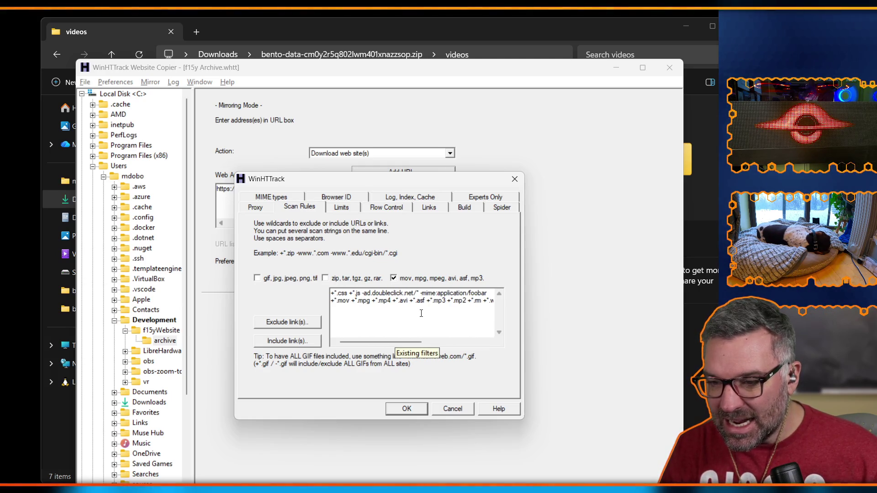
pyautogui.hscroll(4, 377, 319)
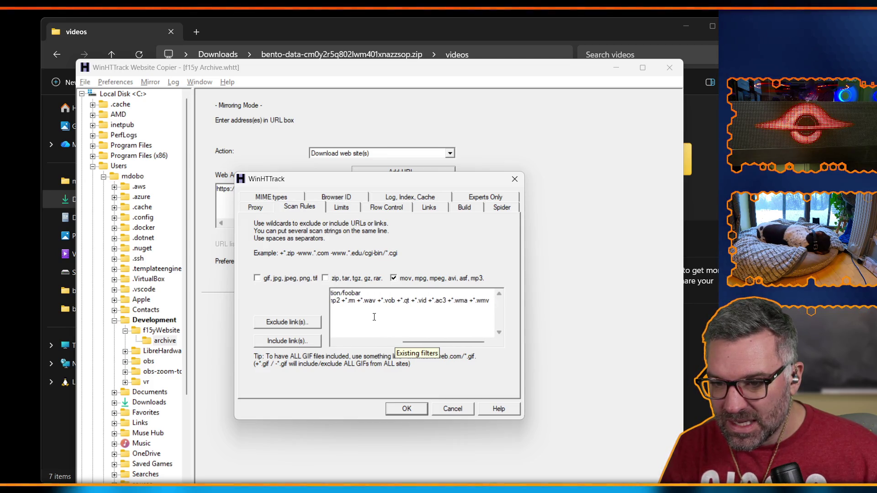
pyautogui.hscroll(-5, 374, 317)
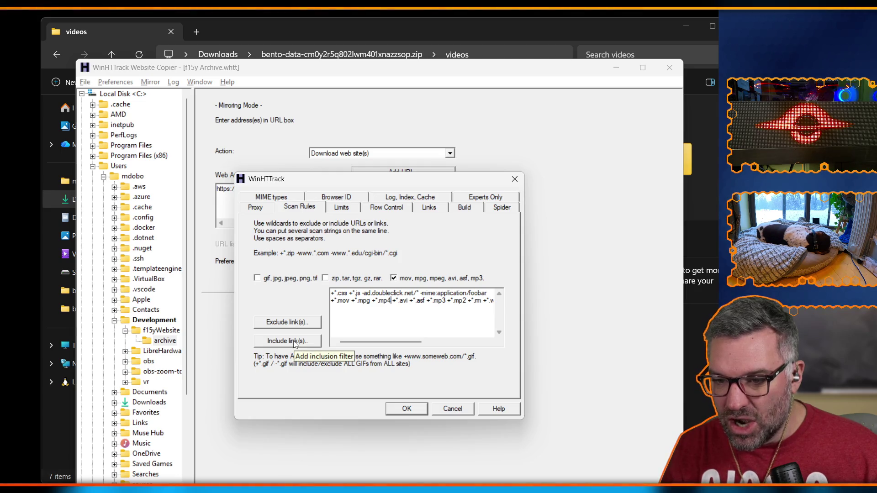
pyautogui.click(293, 323)
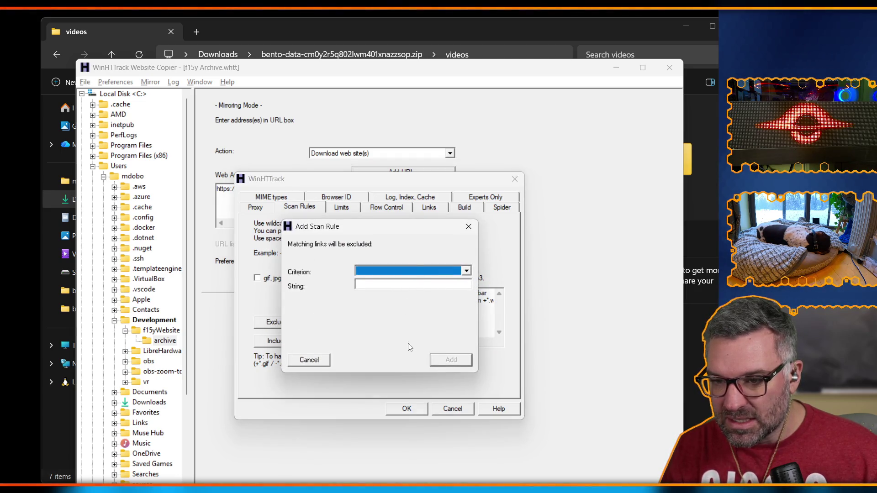
pyautogui.click(307, 360)
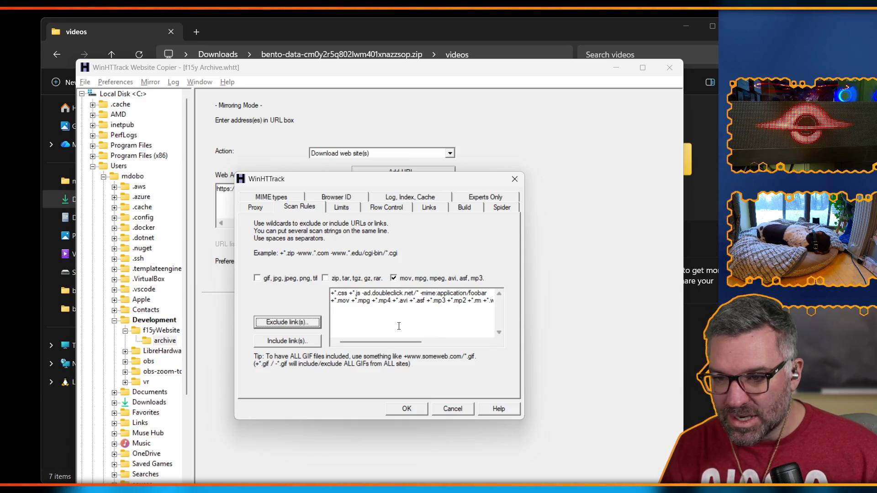
pyautogui.click(416, 410)
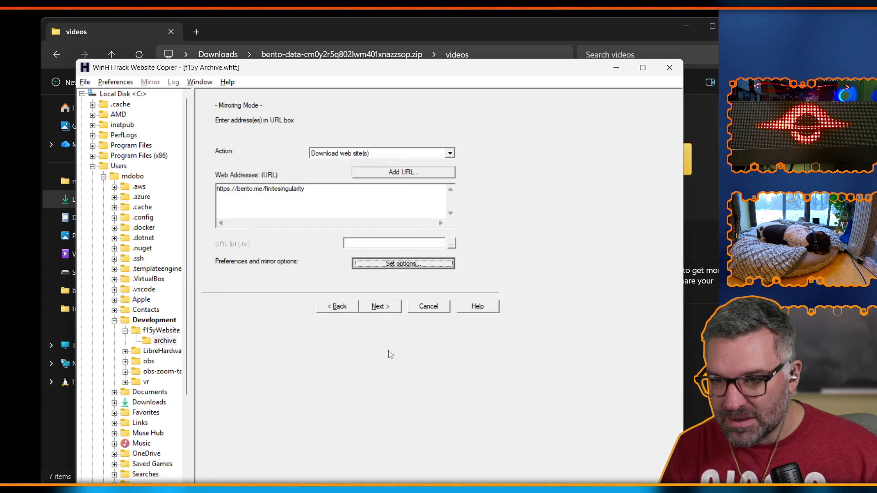
pyautogui.click(388, 309)
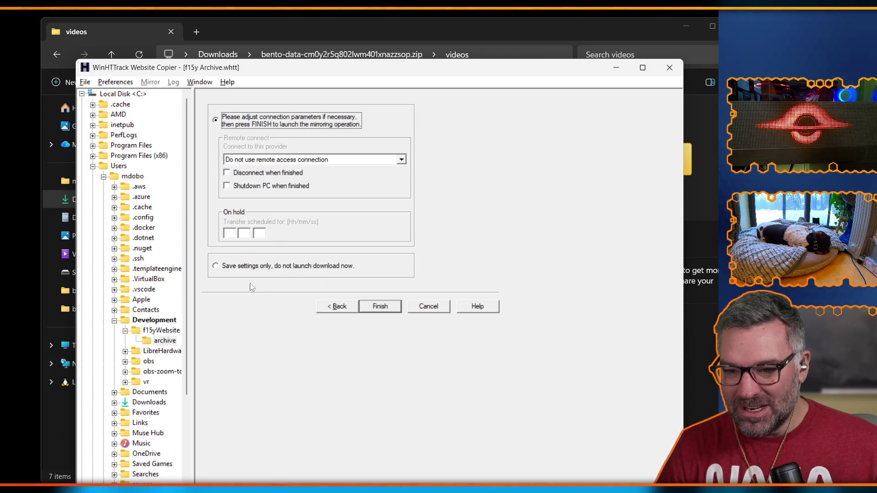
pyautogui.click(382, 309)
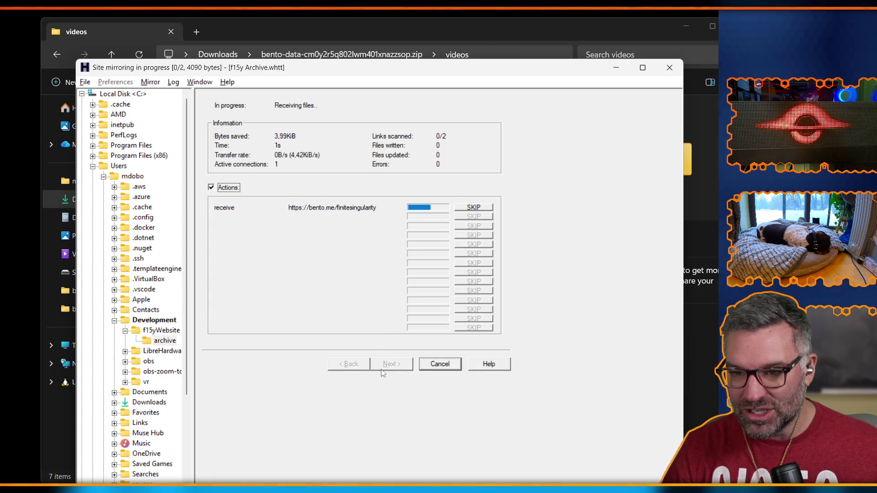
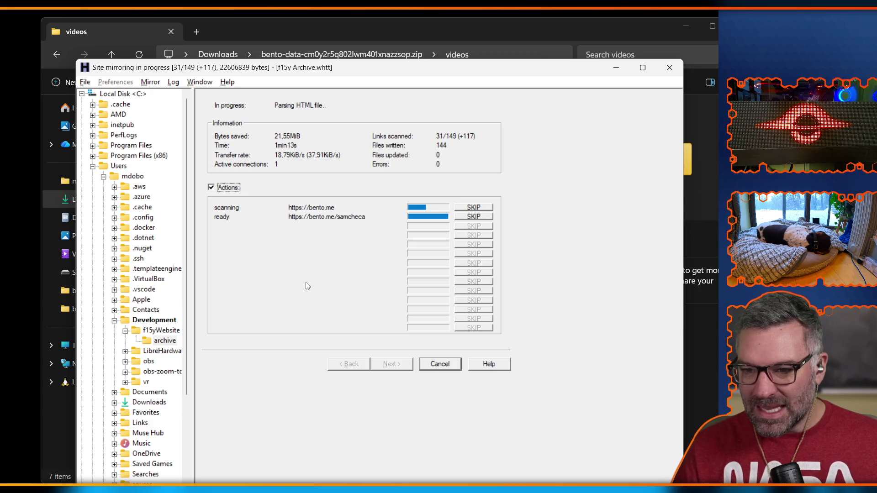
# Skip the current link, stop the bento.me mirror with two confirmations, and finish the project
pyautogui.click(472, 209)
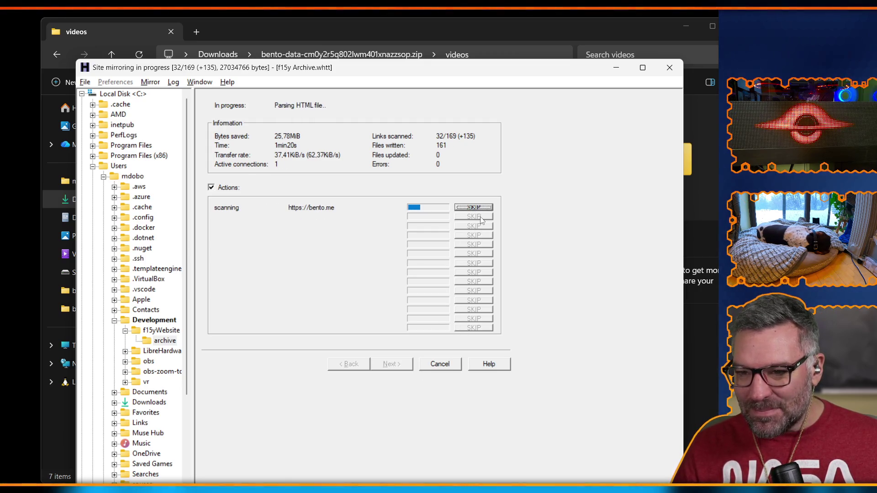
pyautogui.click(440, 365)
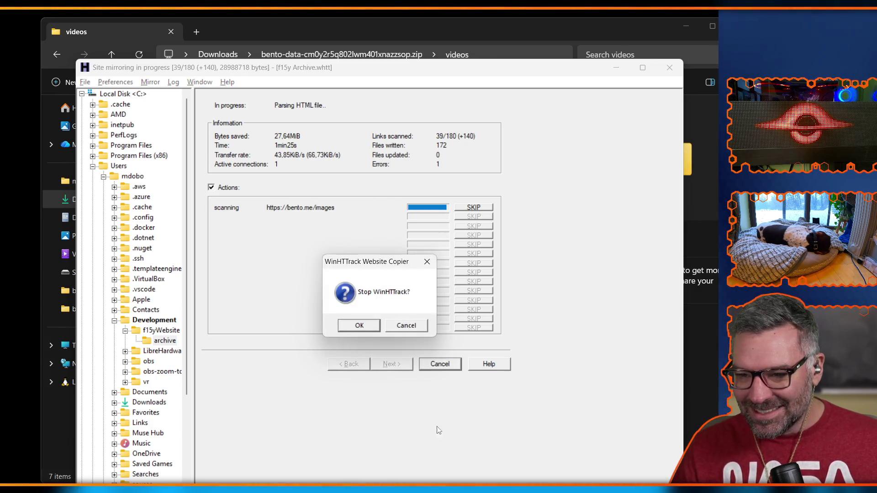
pyautogui.click(363, 329)
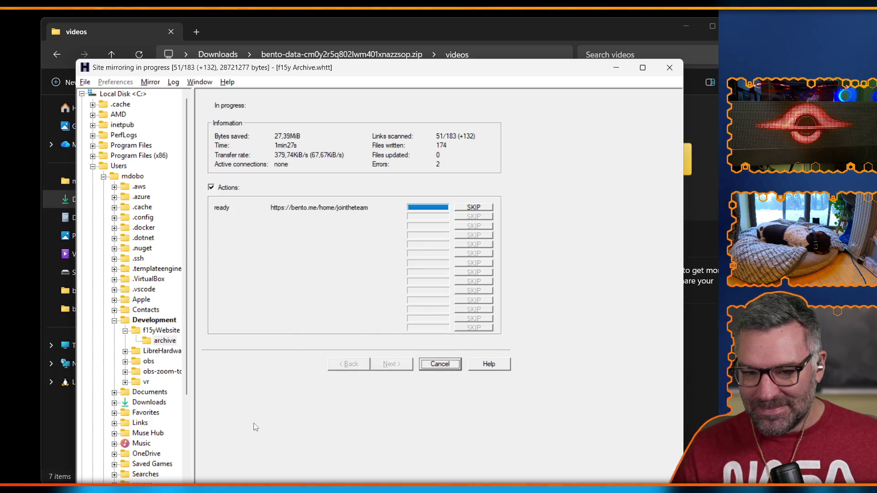
pyautogui.click(440, 364)
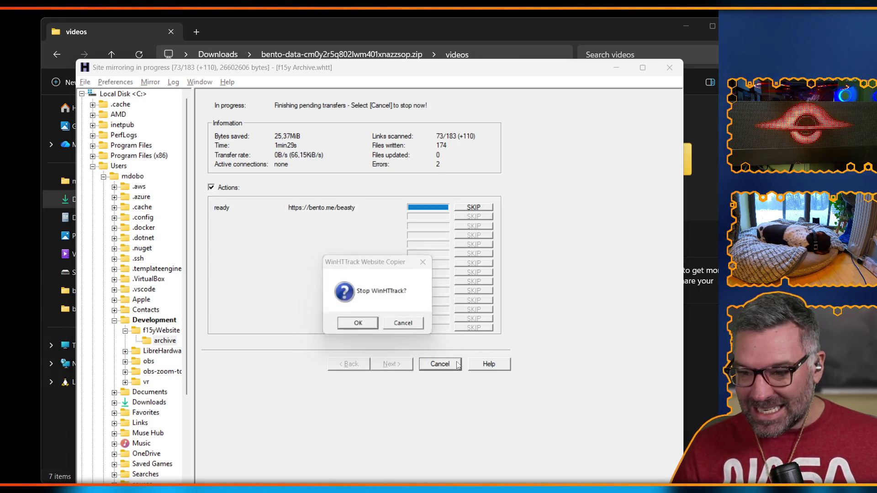
pyautogui.click(360, 328)
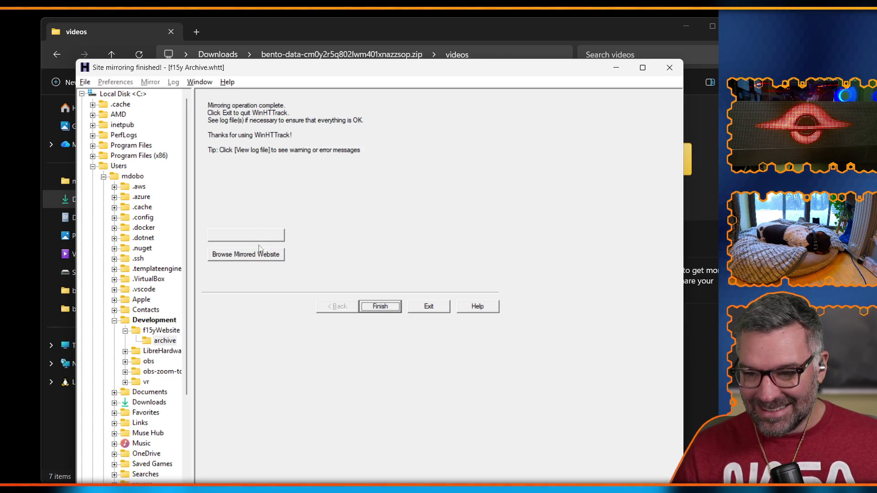
pyautogui.click(380, 307)
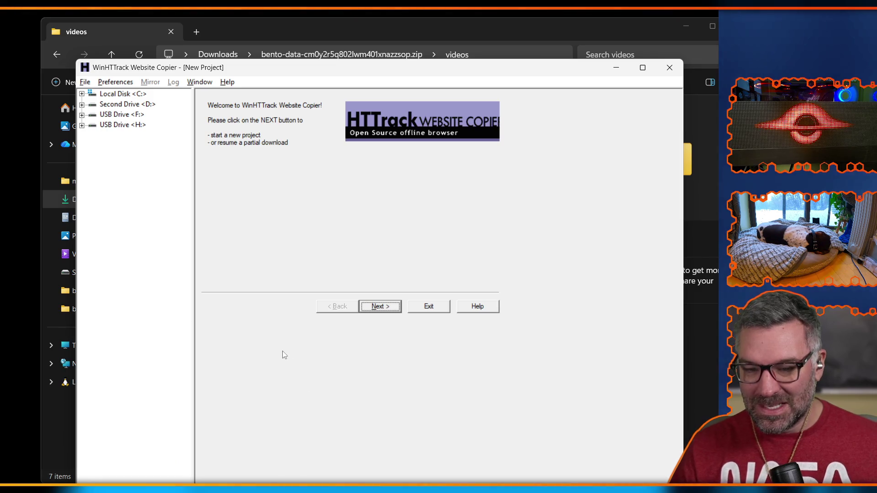
# Bring File Explorer to the front and go to the mdobo home folder
pyautogui.click(118, 346)
pyautogui.click(61, 421)
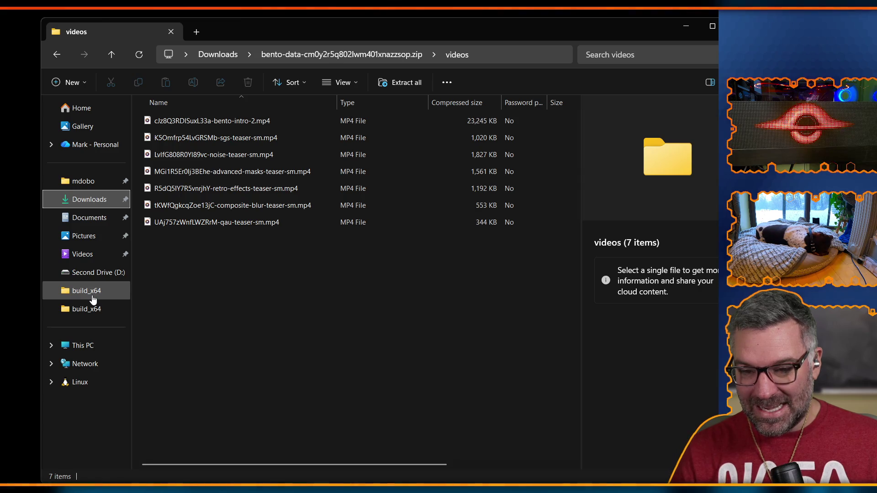
pyautogui.click(88, 181)
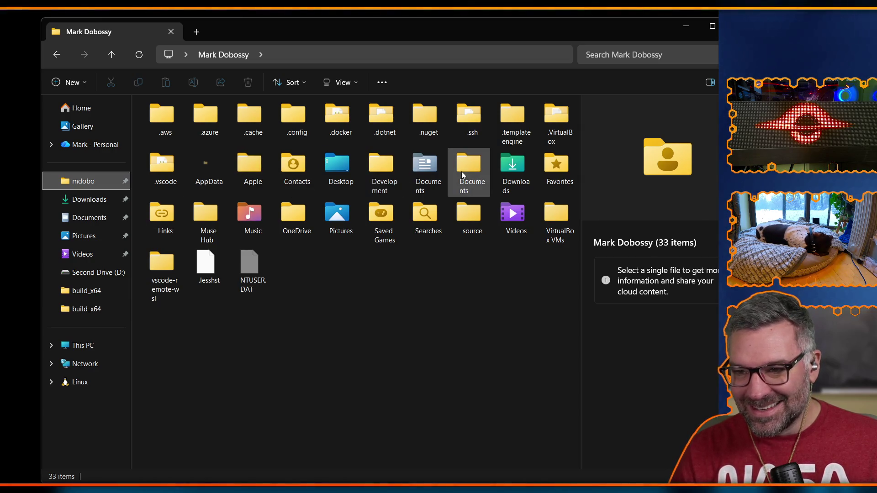
pyautogui.moveTo(464, 164)
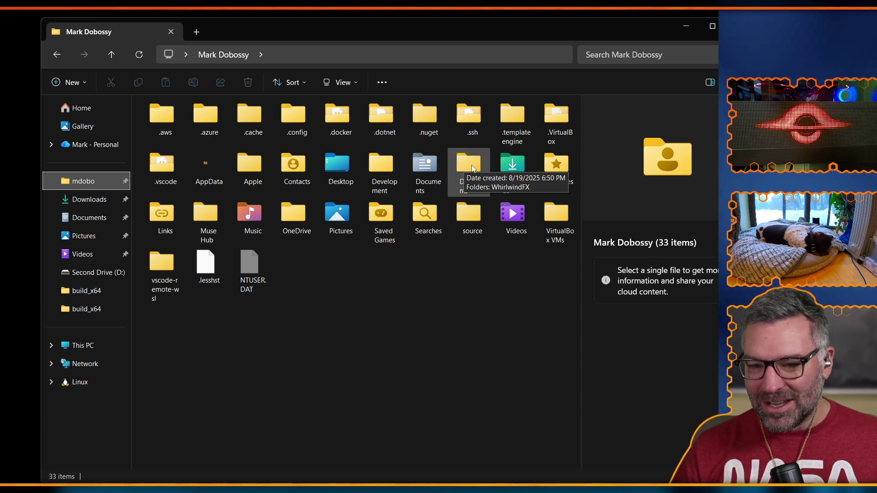
# Open Development > f15yWebsite > archive > f15y Archive and open index.html in the browser
pyautogui.doubleClick(379, 163)
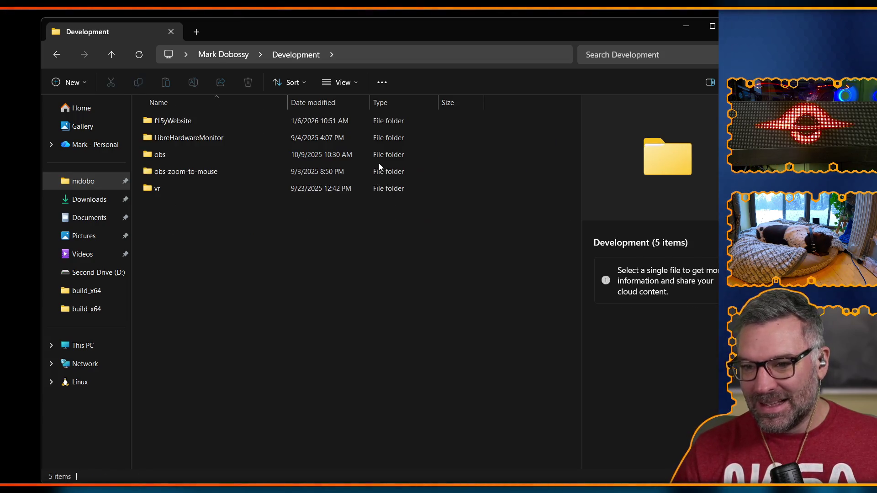
pyautogui.doubleClick(172, 121)
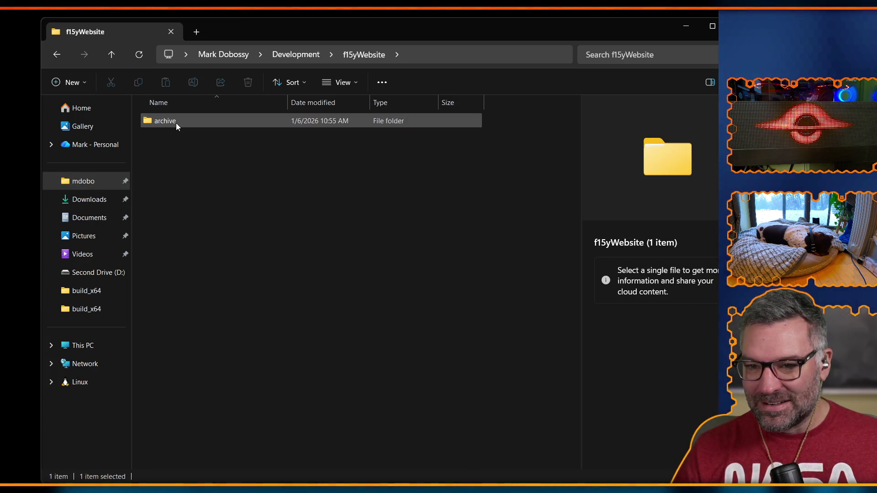
pyautogui.doubleClick(177, 123)
pyautogui.doubleClick(183, 121)
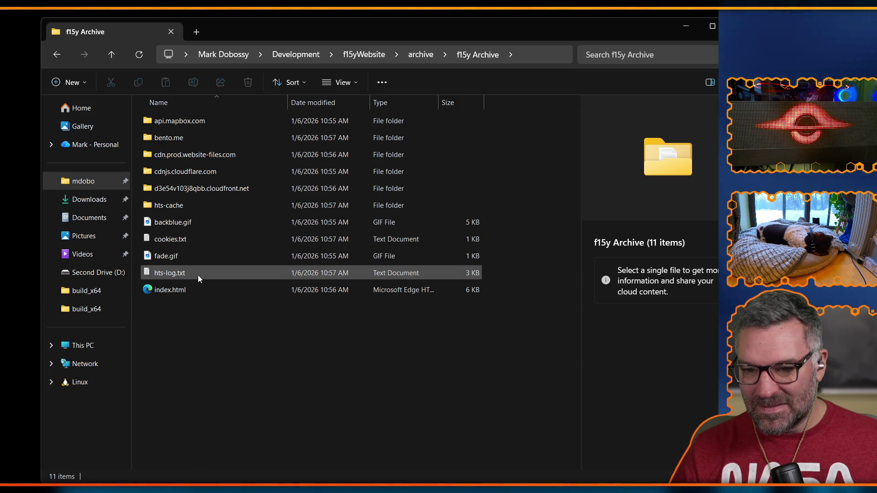
pyautogui.click(183, 290)
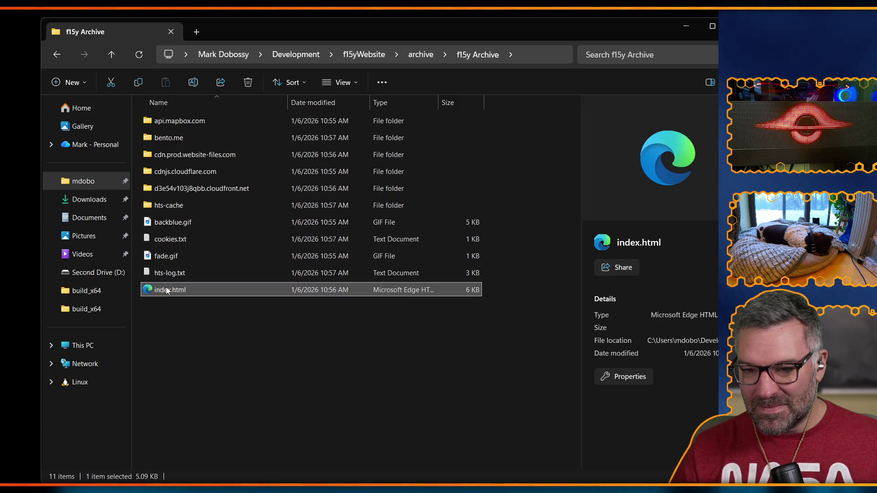
pyautogui.doubleClick(168, 291)
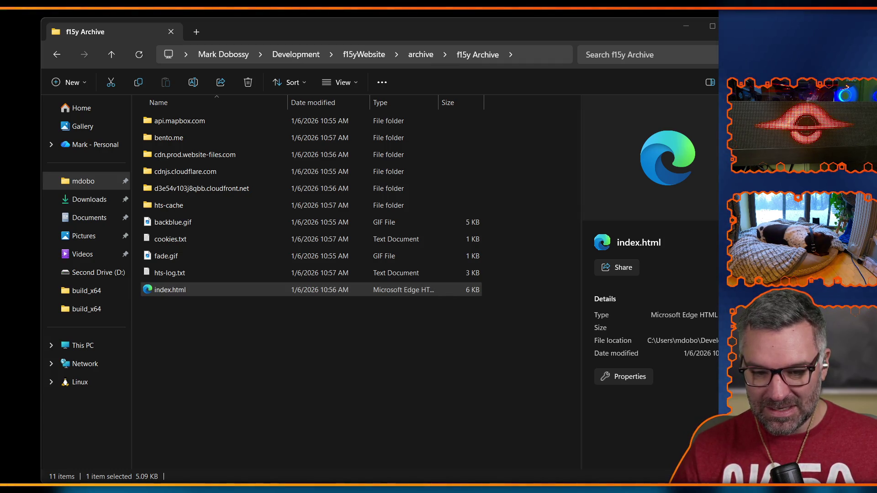
# Load the mirrored index.html file:// page and reload it
pyautogui.press('Return')
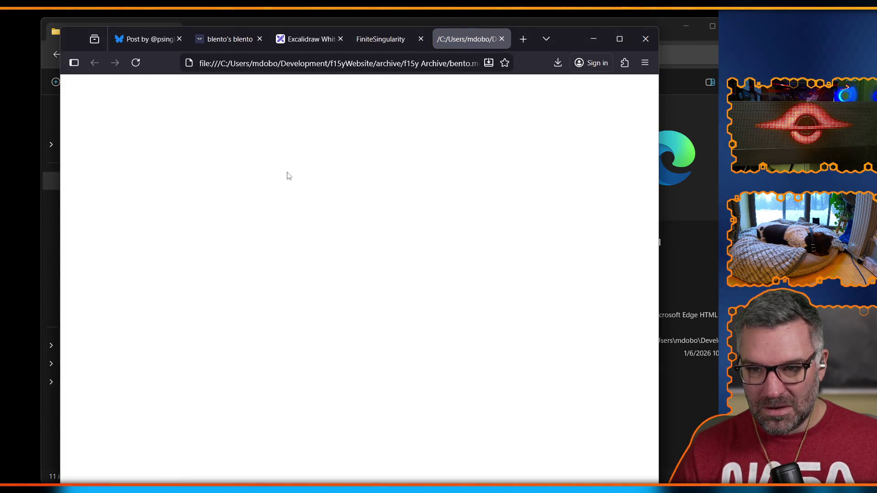
pyautogui.click(267, 67)
pyautogui.press('Return')
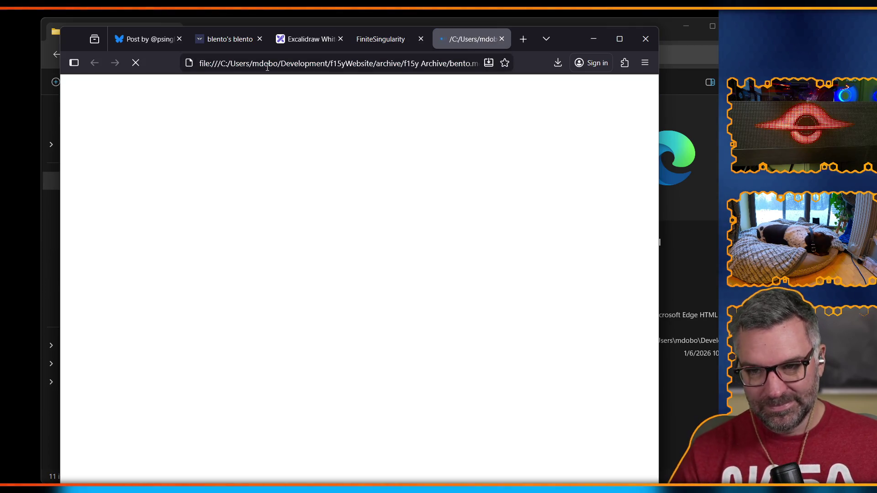
# Inspect the blank page's head and body elements in DevTools, then return to blento.app
pyautogui.rightClick(263, 142)
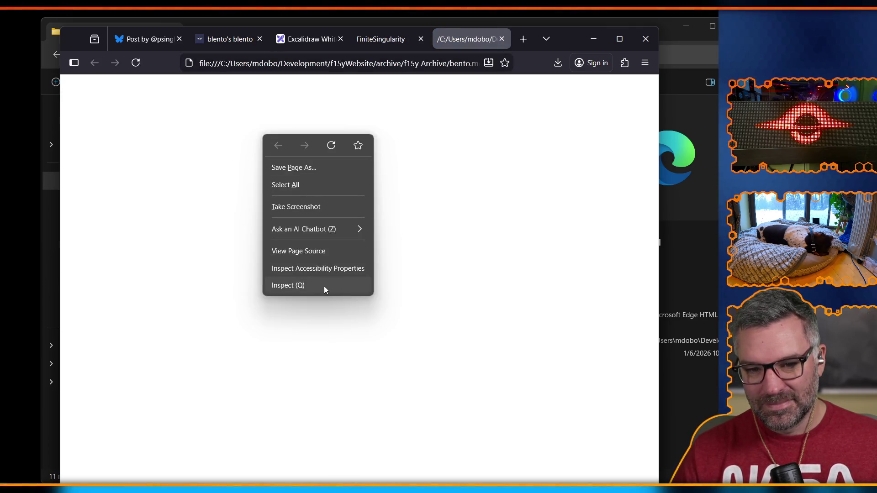
pyautogui.click(325, 286)
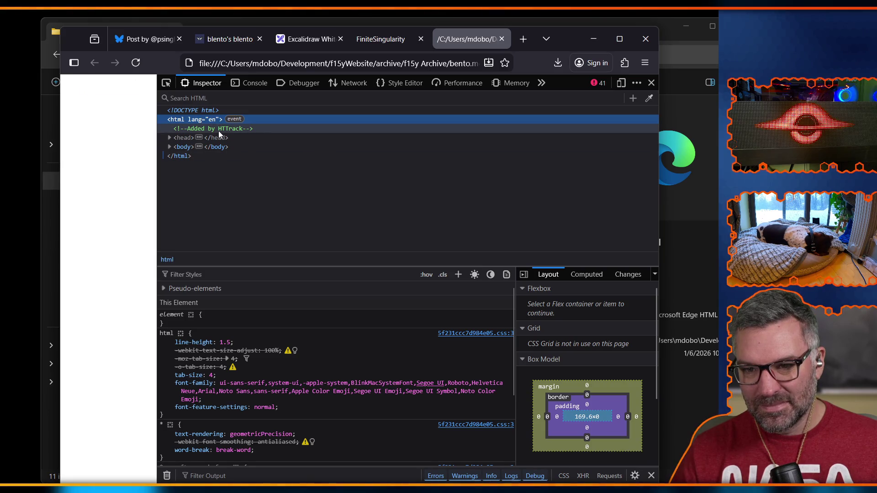
pyautogui.click(170, 138)
pyautogui.click(170, 138)
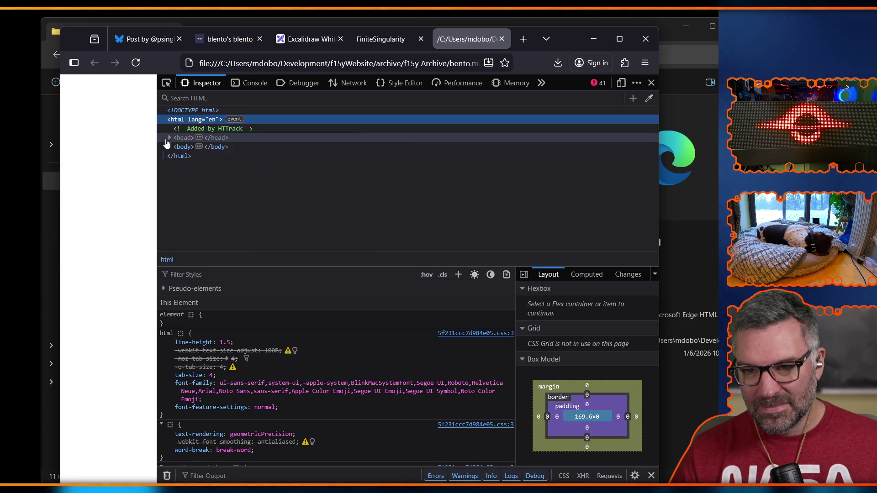
pyautogui.click(169, 146)
pyautogui.press('Up')
pyautogui.click(170, 146)
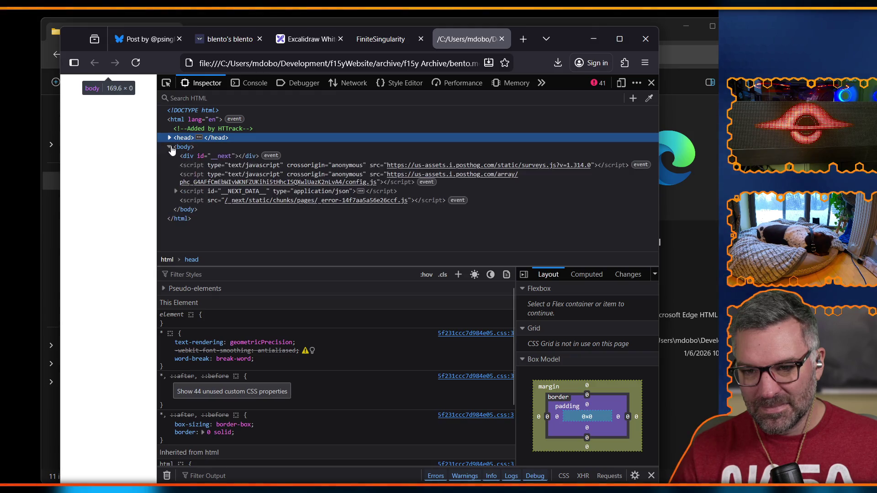
pyautogui.click(170, 147)
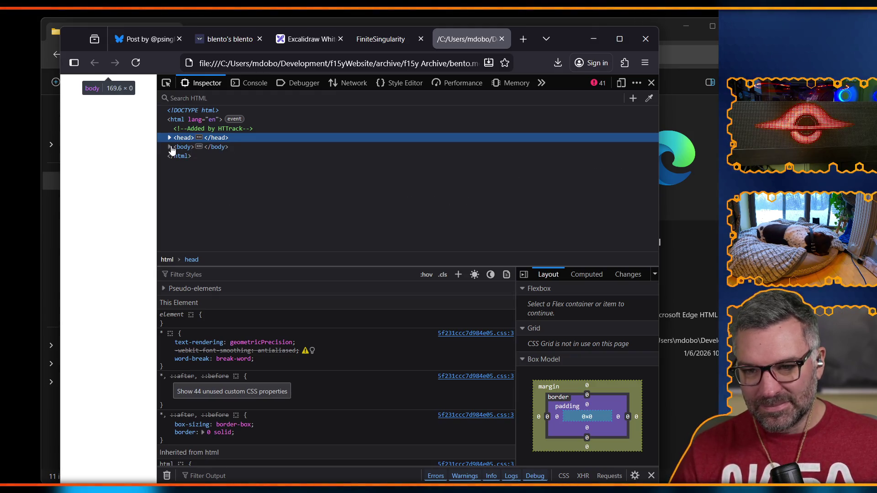
pyautogui.click(170, 147)
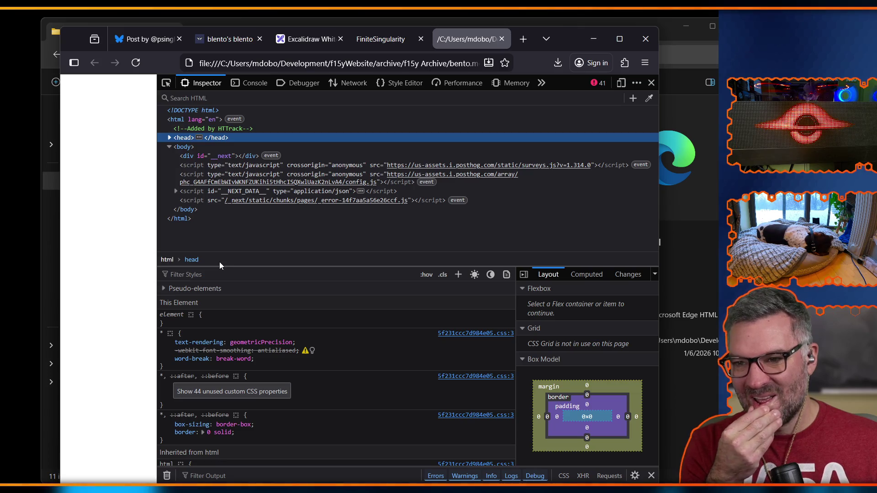
pyautogui.click(652, 83)
pyautogui.click(230, 42)
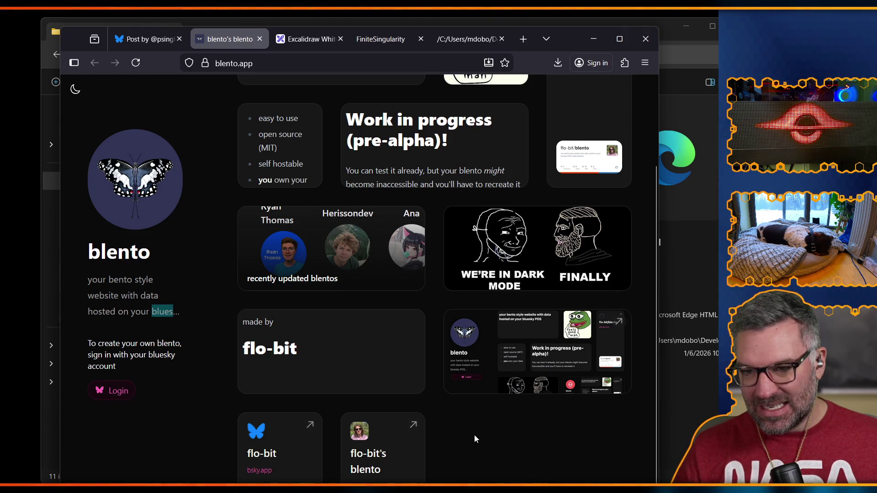
# Scroll back to the top of the blento.app page and minimize Firefox
pyautogui.scroll(3, 474, 435)
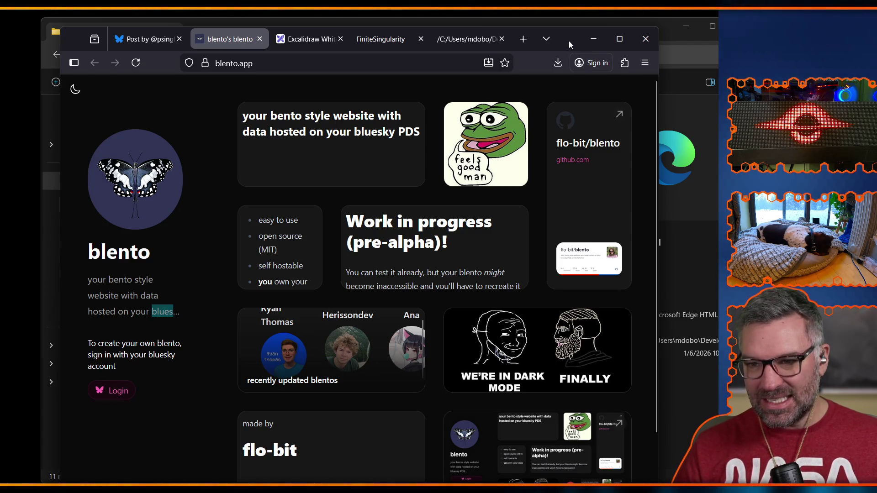
pyautogui.click(594, 39)
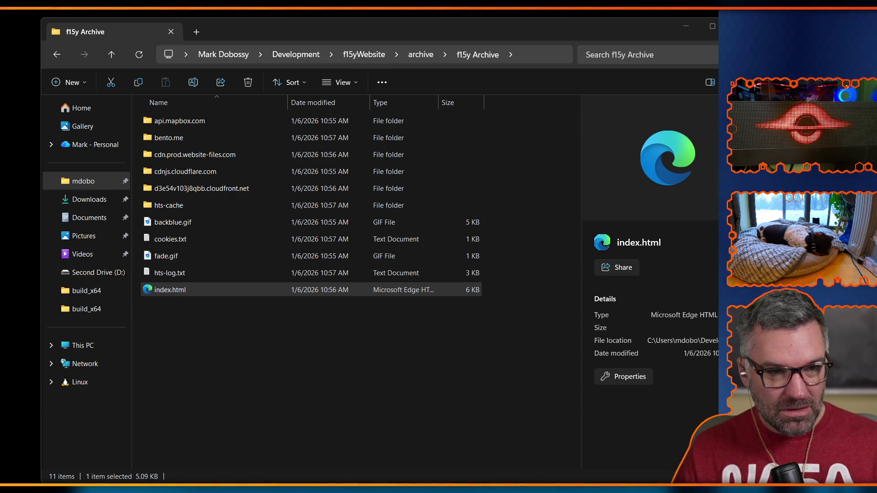
pyautogui.hotkey('alt', 'Tab')
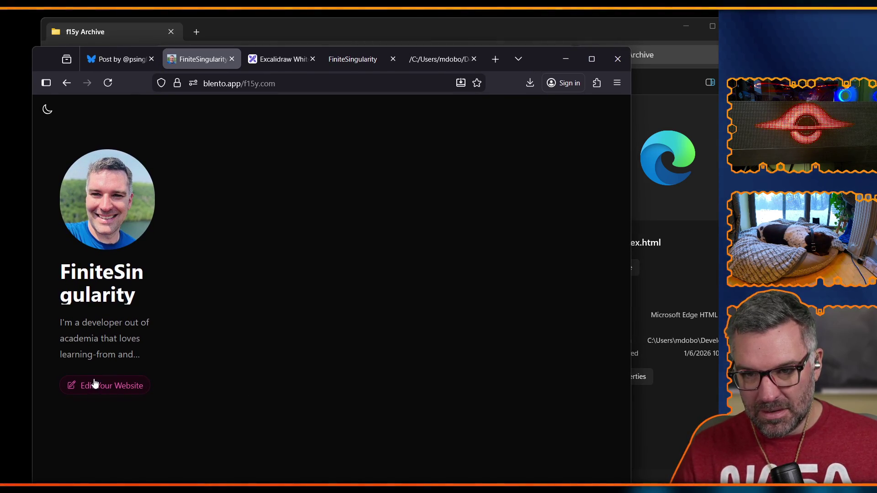
pyautogui.click(108, 387)
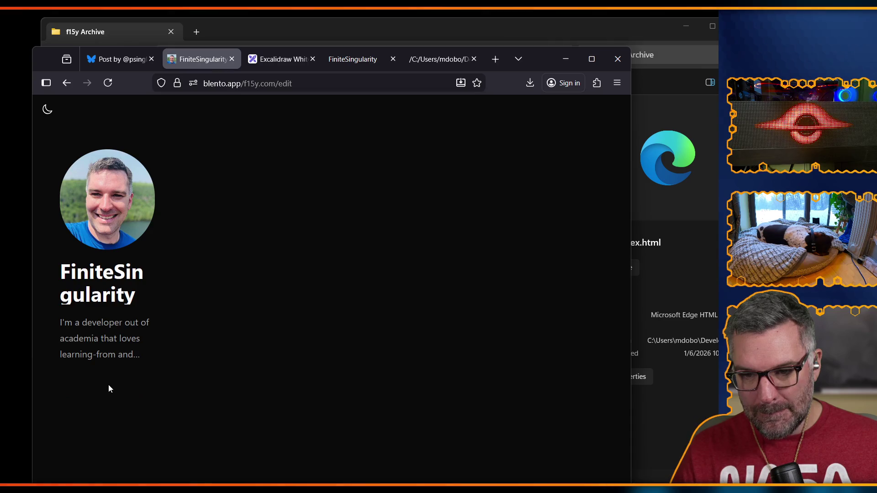
pyautogui.click(284, 478)
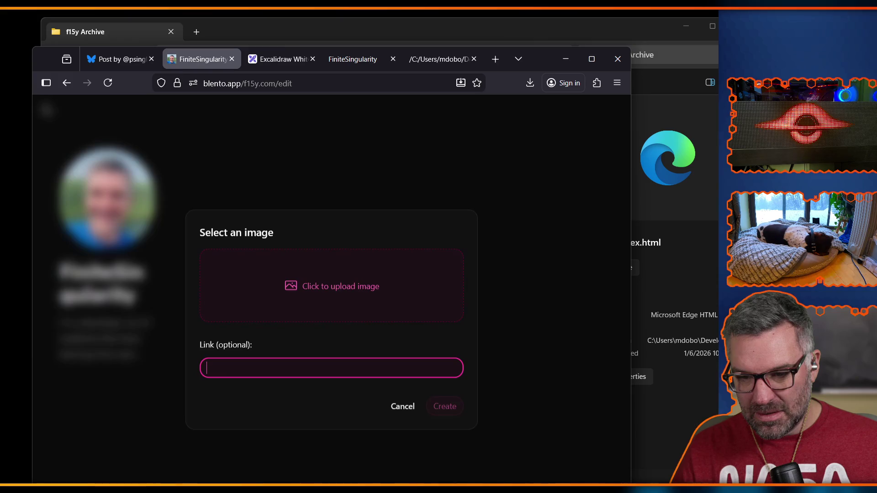
pyautogui.click(401, 408)
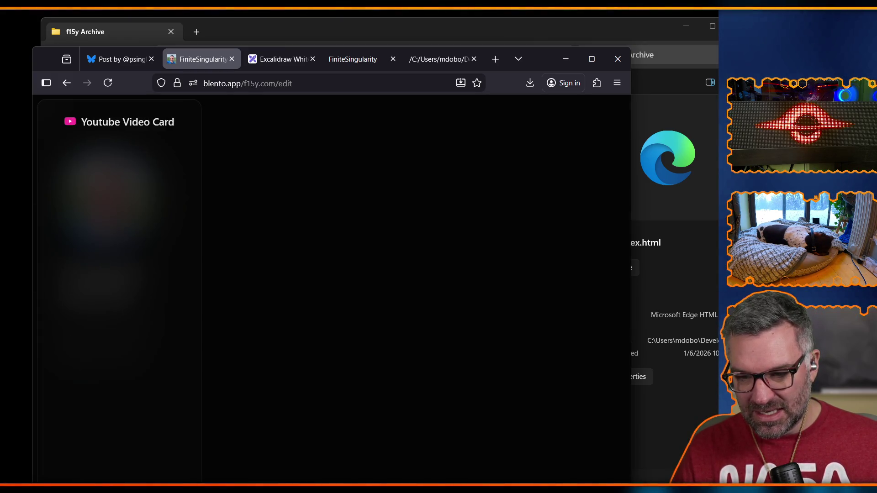
pyautogui.click(216, 426)
pyautogui.click(223, 417)
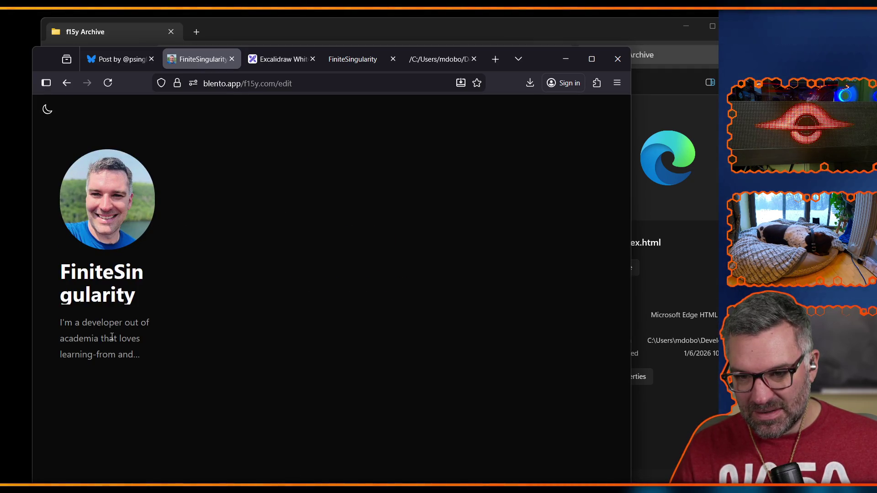
pyautogui.tripleClick(129, 339)
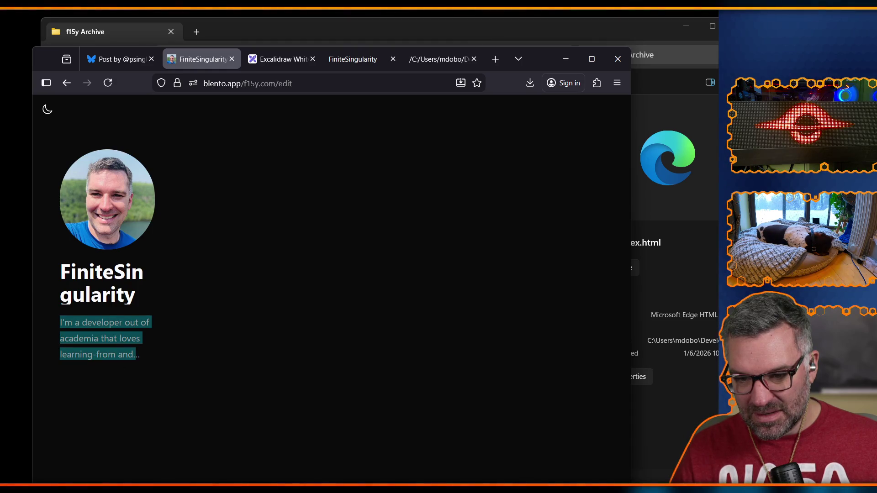
# Try the hello world card at the tall narrow size, then the small square size
pyautogui.tripleClick(128, 346)
pyautogui.click(254, 136)
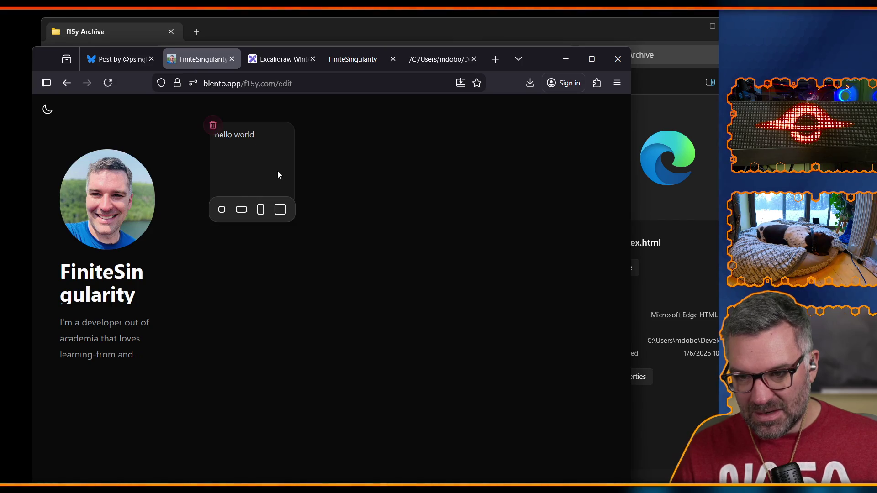
pyautogui.click(260, 210)
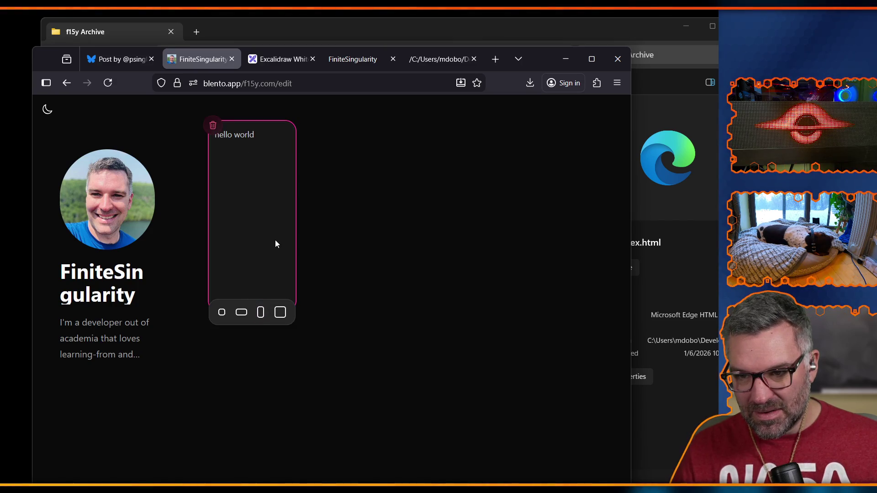
pyautogui.click(229, 314)
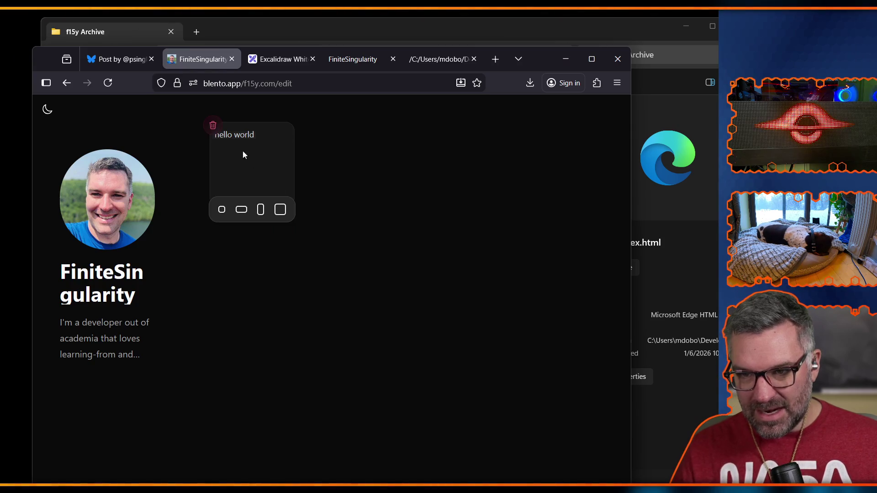
# Delete the hello world card, reload the edit page, and start an image card upload
pyautogui.click(212, 125)
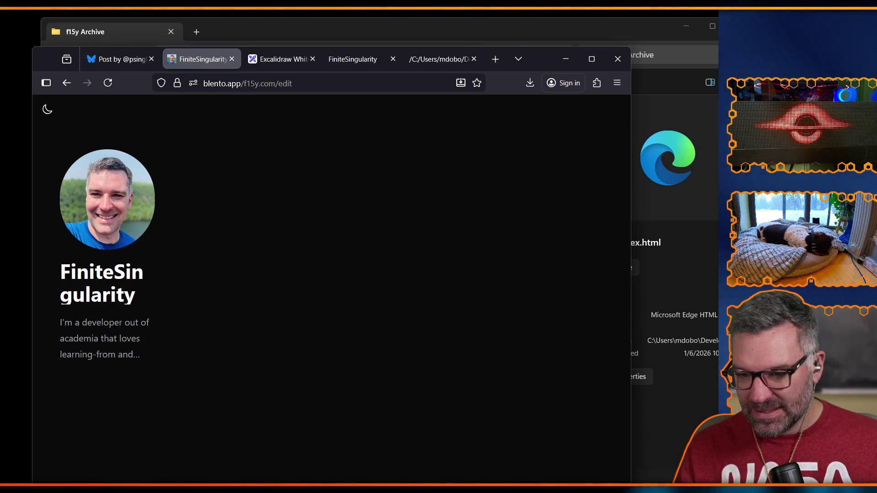
pyautogui.press('F5')
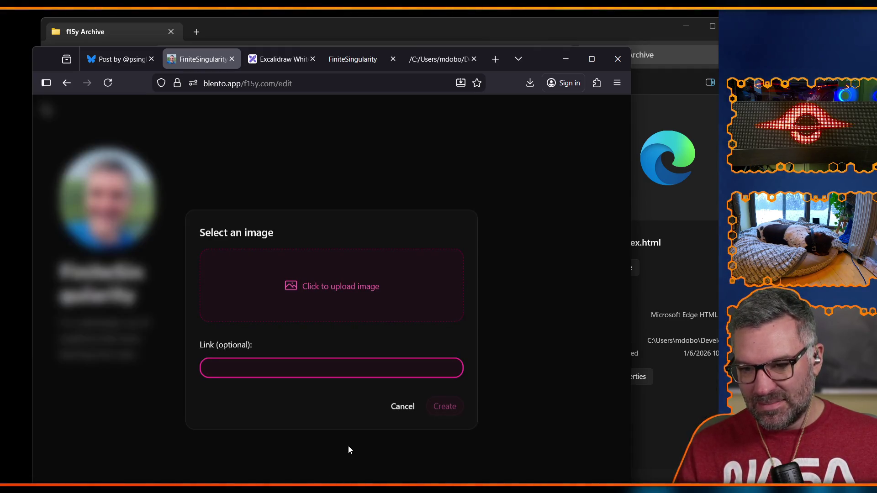
pyautogui.click(323, 291)
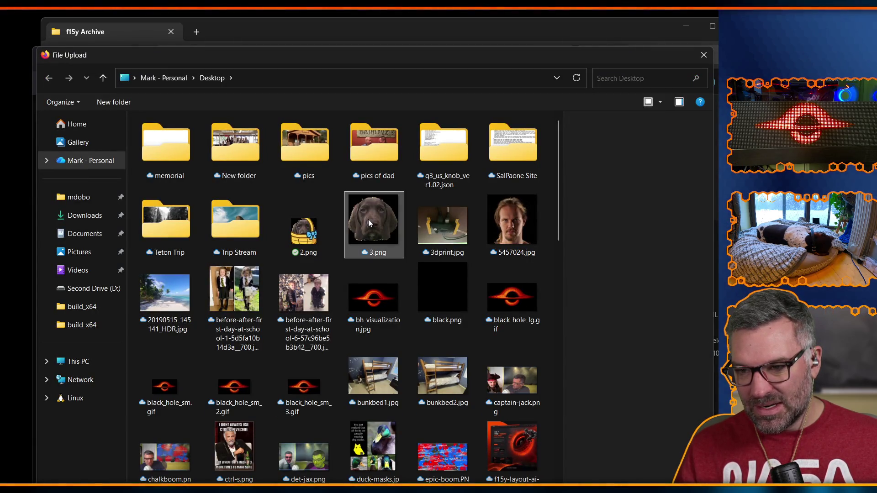
# Add the 3.png dog photo as a new image card
pyautogui.hotkey('alt', 'Tab')
pyautogui.hotkey('alt', 'Tab')
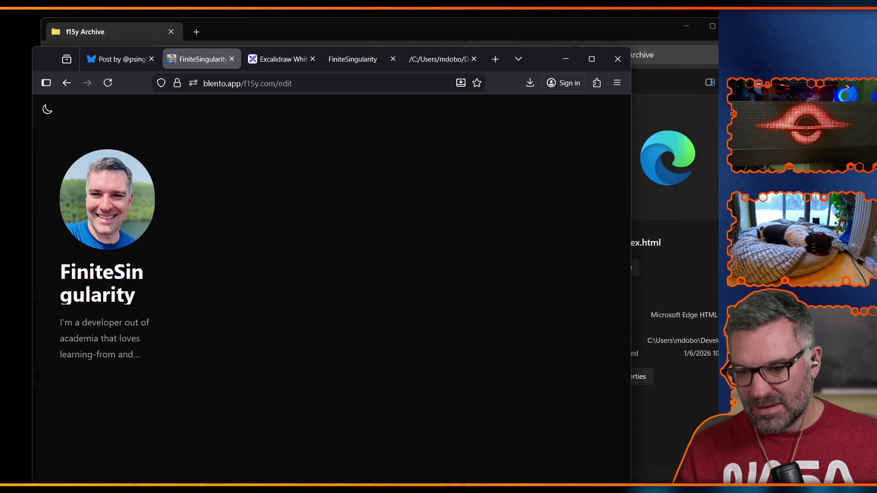
pyautogui.press('Escape')
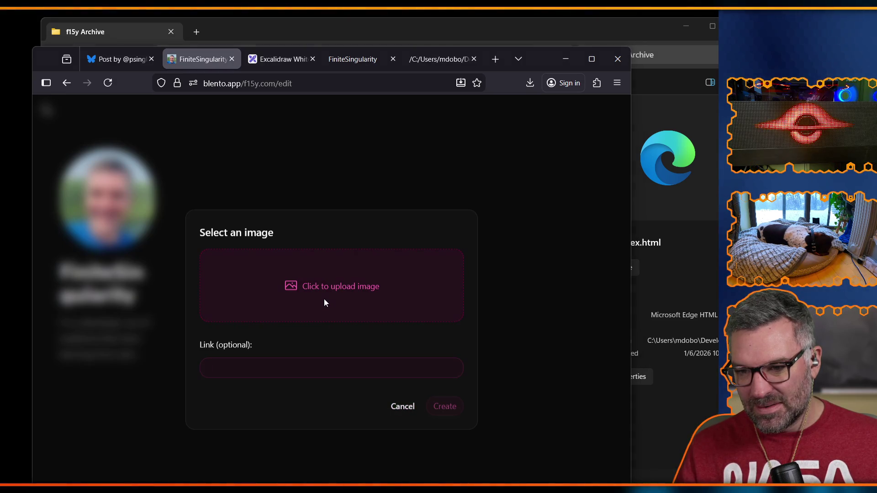
pyautogui.click(324, 302)
pyautogui.click(374, 221)
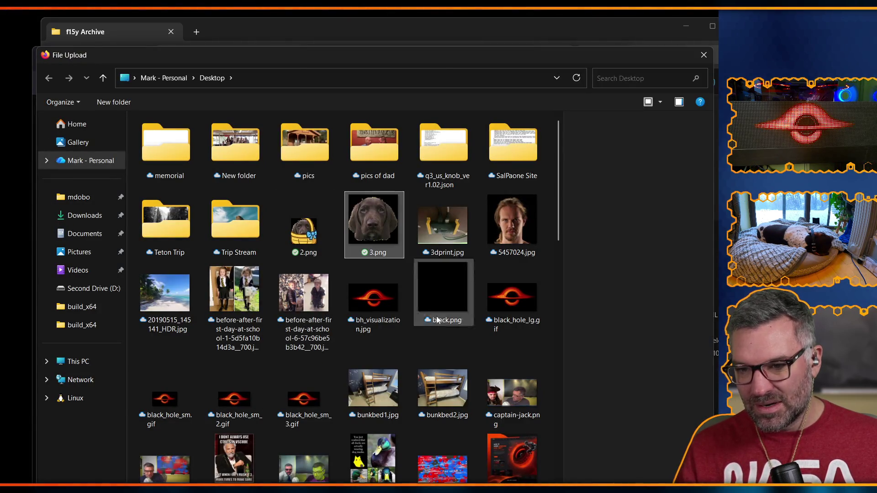
pyautogui.press('Return')
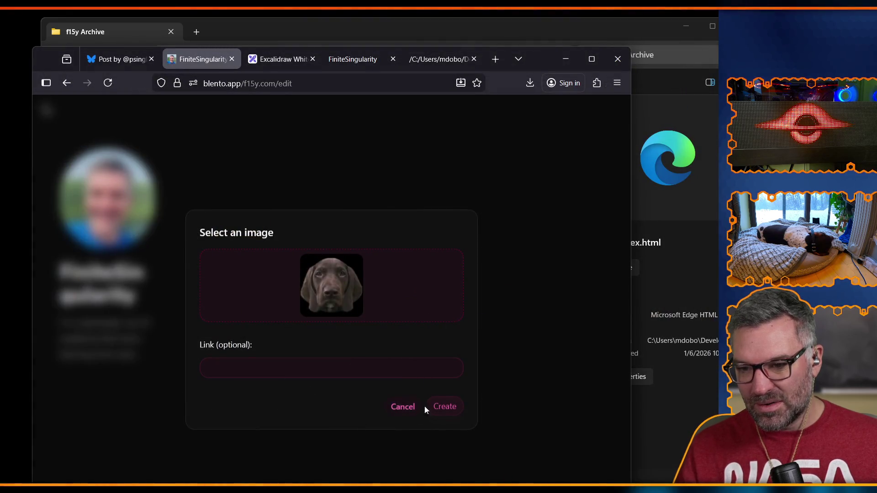
pyautogui.click(446, 408)
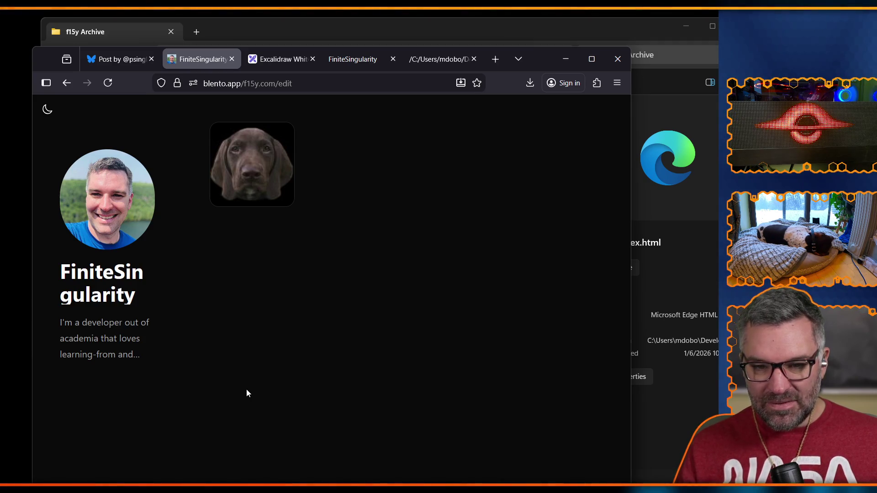
# Delete the dog image card and switch to the Excalidraw tab
pyautogui.moveTo(240, 140)
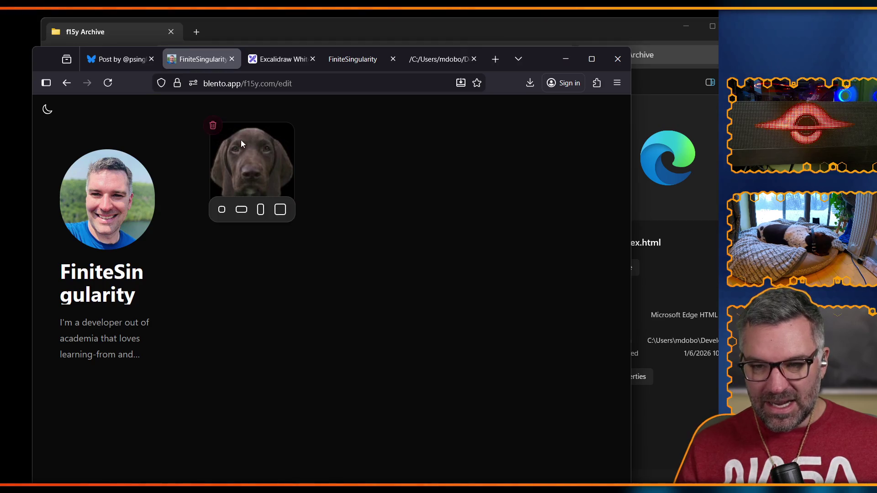
pyautogui.click(213, 126)
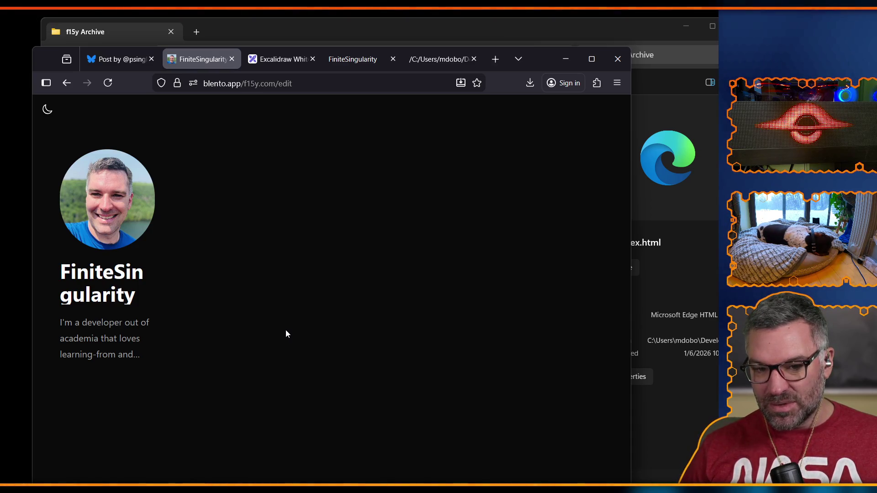
pyautogui.click(280, 61)
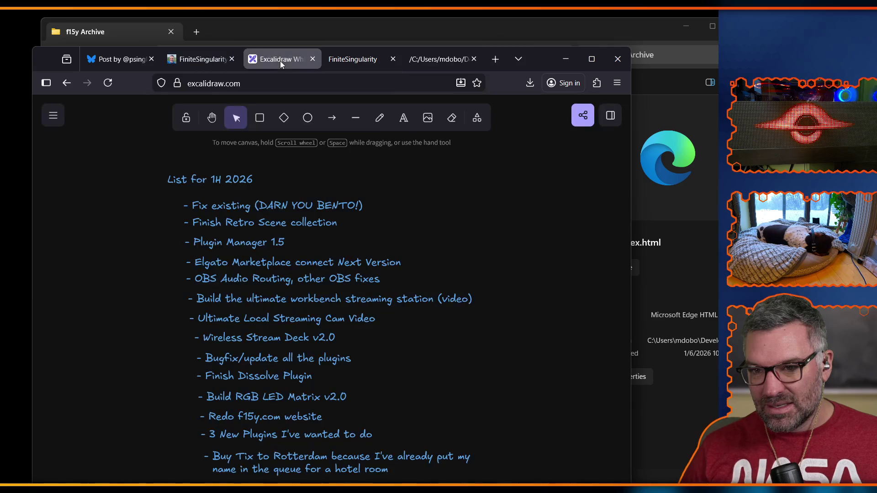
# Return to the blento editor tab, widen the browser window slightly, and open the Bluesky post tab
pyautogui.click(215, 62)
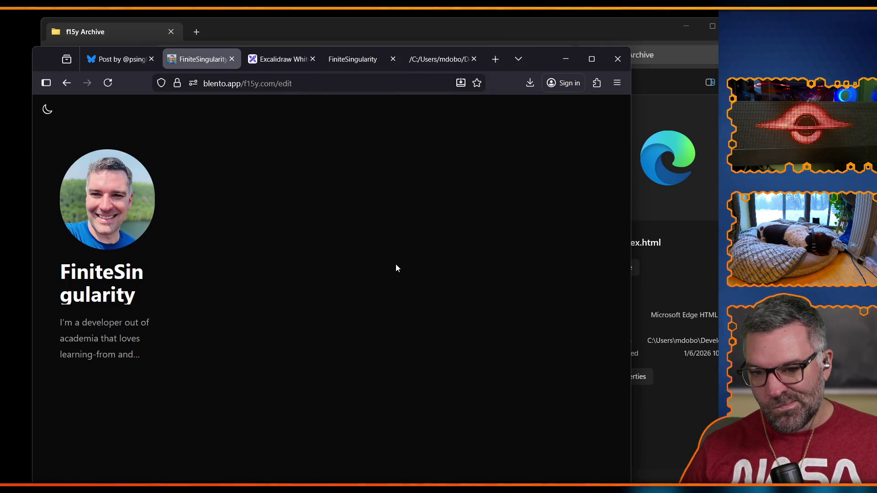
pyautogui.moveTo(631, 274)
pyautogui.mouseDown()
pyautogui.moveTo(709, 275)
pyautogui.moveTo(314, 274)
pyautogui.moveTo(657, 274)
pyautogui.mouseUp()
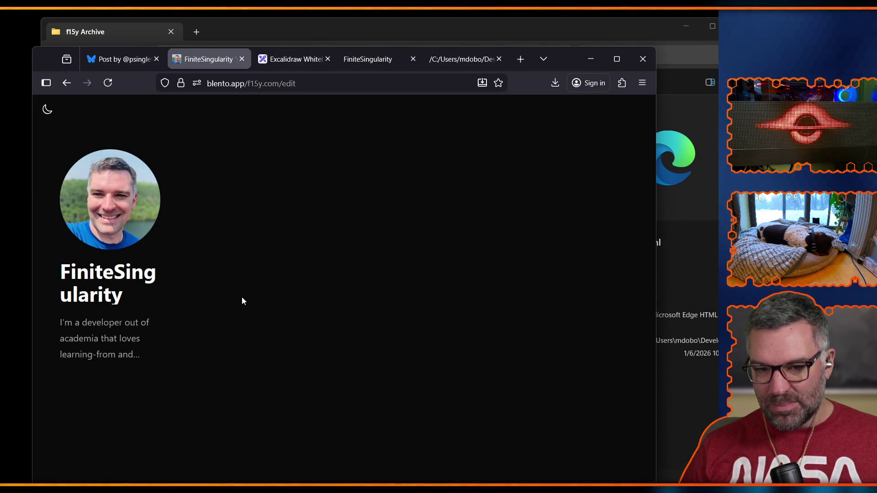
pyautogui.click(138, 60)
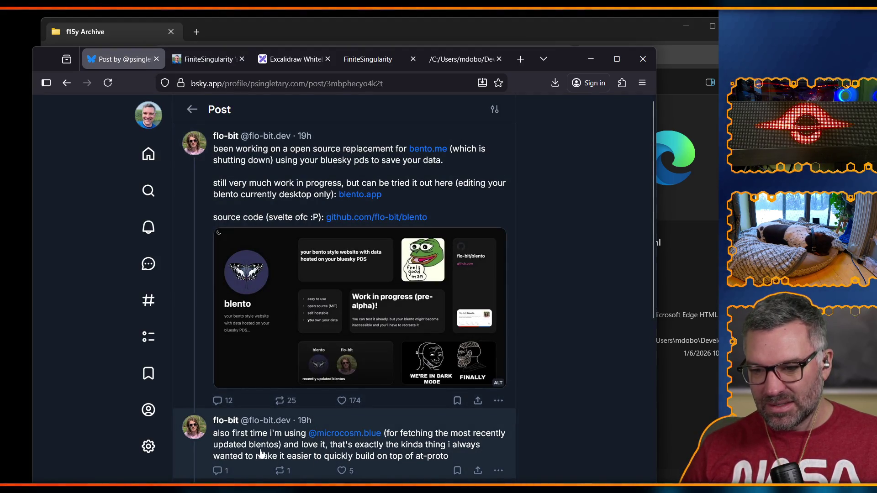
# Scroll the Blento announcement thread and follow its GitHub source-code link
pyautogui.scroll(-3, 262, 457)
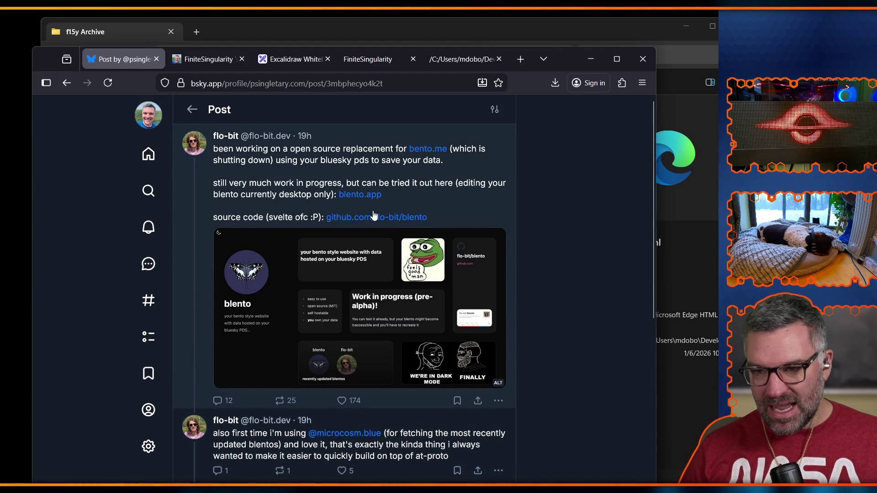
pyautogui.click(374, 216)
# Scroll through the blento repository's files and README, then return to the blento editor tab
pyautogui.scroll(-10, 254, 410)
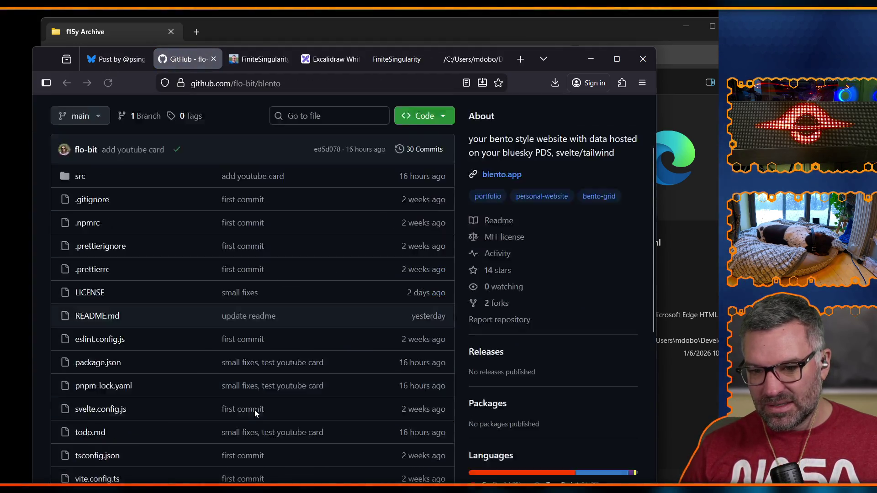
pyautogui.scroll(10, 254, 410)
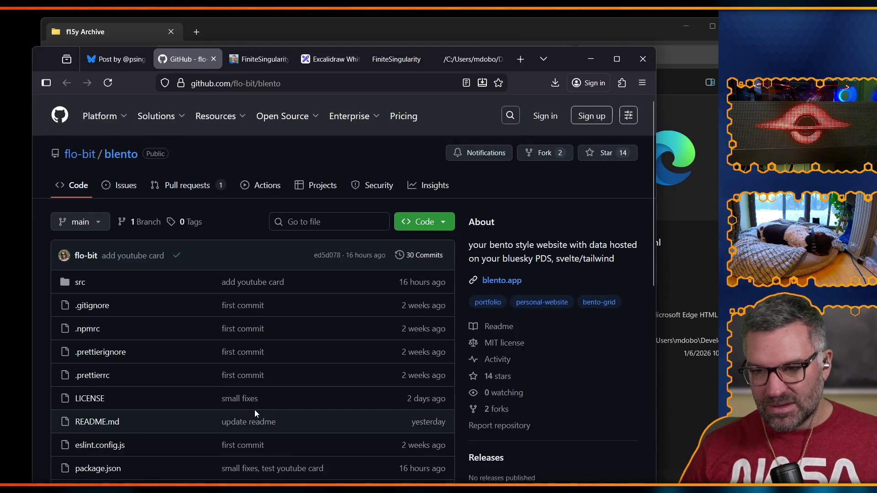
pyautogui.scroll(-12, 254, 410)
pyautogui.scroll(8, 254, 410)
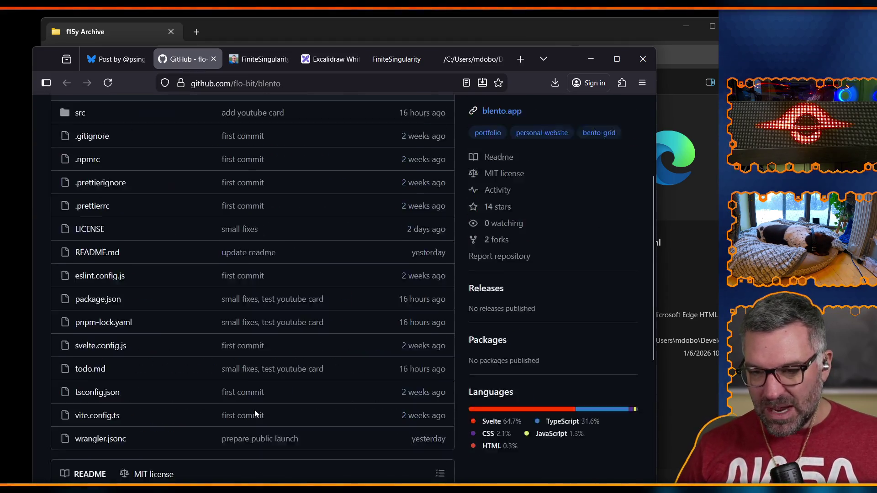
pyautogui.scroll(5, 254, 409)
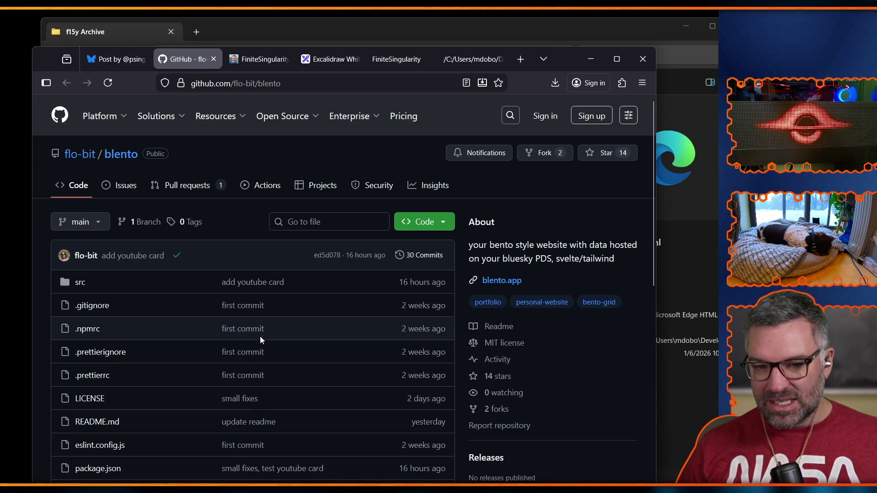
pyautogui.click(269, 61)
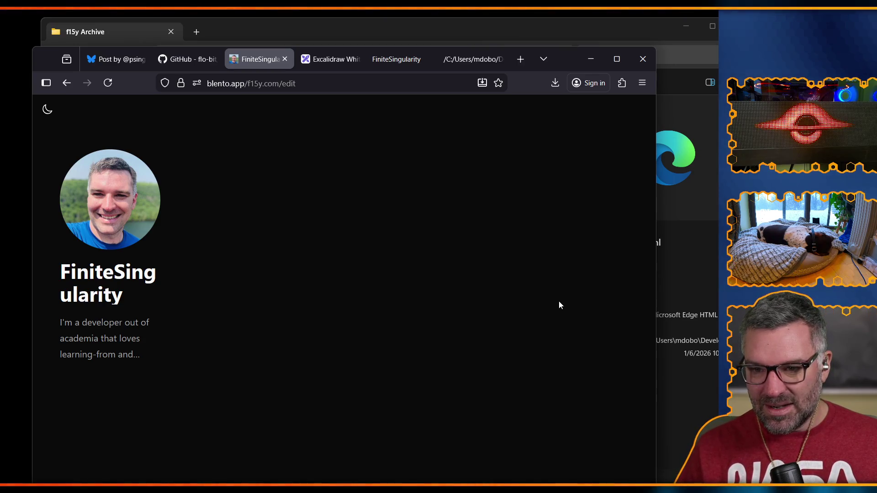
# Close the FiniteSingularity blento tab and drag the browser aside to reveal the f15y Archive folder
pyautogui.click(285, 59)
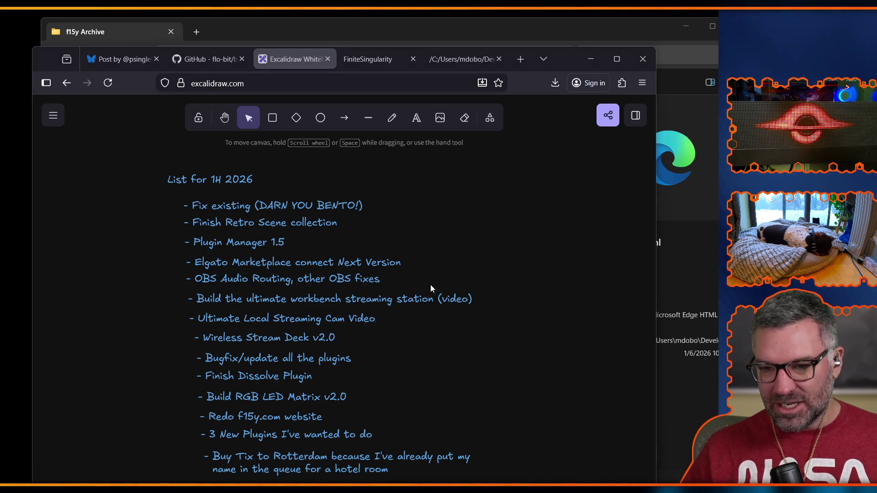
pyautogui.moveTo(555, 60)
pyautogui.mouseDown()
pyautogui.moveTo(531, 111)
pyautogui.moveTo(69, 242)
pyautogui.moveTo(0, 242)
pyautogui.mouseUp()
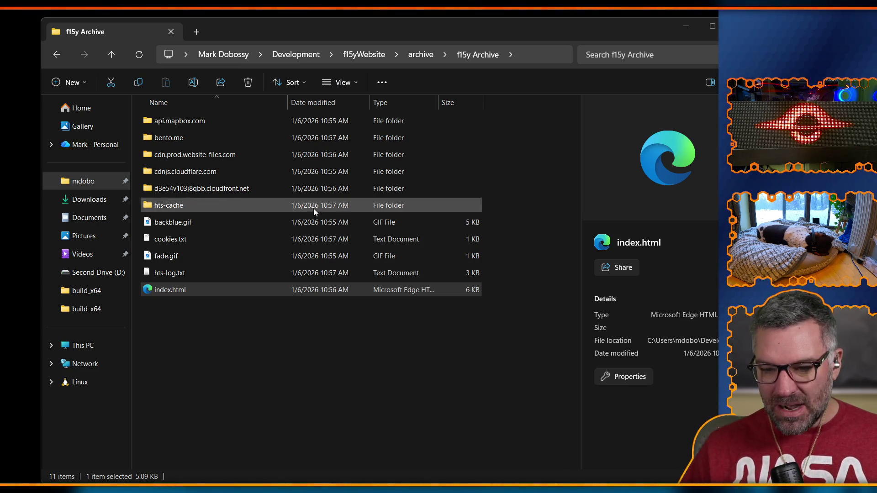
# Close the f15y Archive folder and WinHTTrack Website Copier windows, then start a fresh File Explorer
pyautogui.click(349, 384)
pyautogui.moveTo(622, 31)
pyautogui.mouseDown()
pyautogui.moveTo(569, 29)
pyautogui.moveTo(538, 54)
pyautogui.moveTo(570, 54)
pyautogui.moveTo(558, 58)
pyautogui.mouseUp()
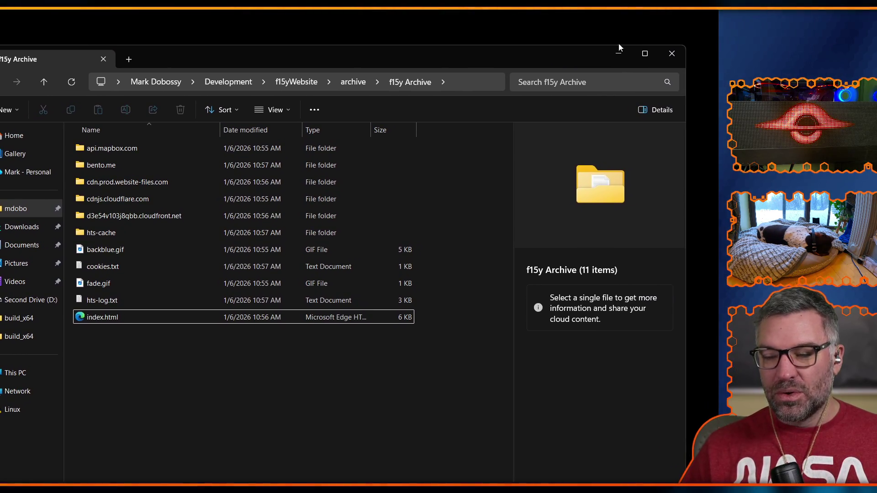
pyautogui.click(671, 56)
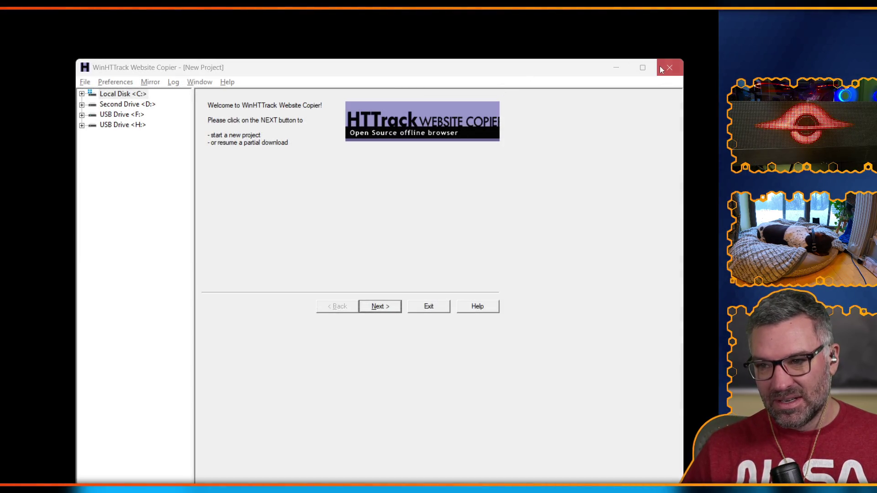
pyautogui.click(669, 68)
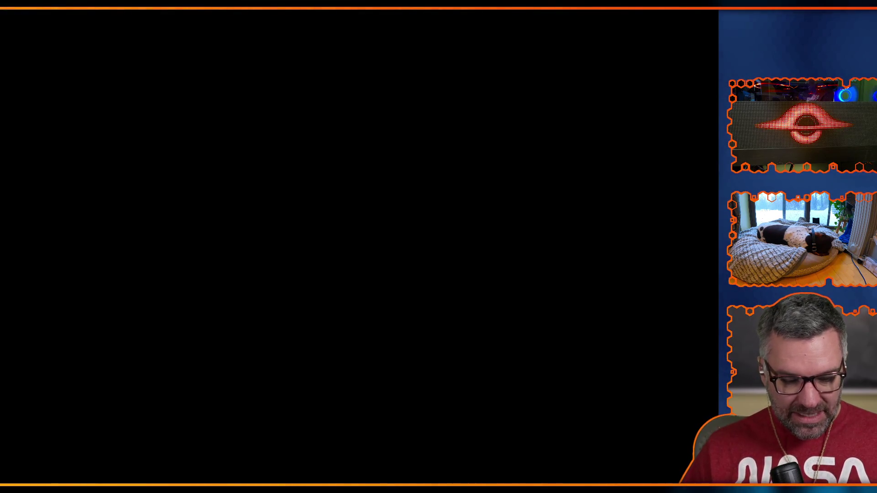
pyautogui.press('super+e')
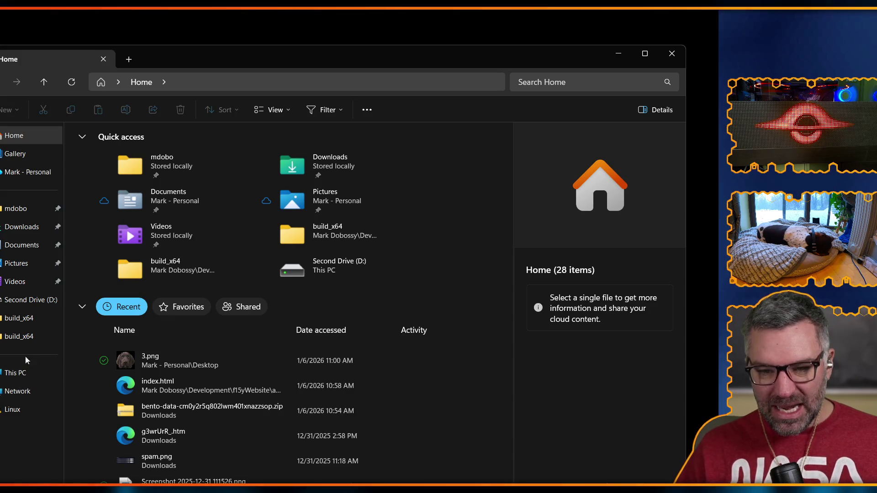
# Go to D:\Elgato Week Build OBS\bin\64bit, select obs64.exe, and minimize Explorer
pyautogui.click(23, 303)
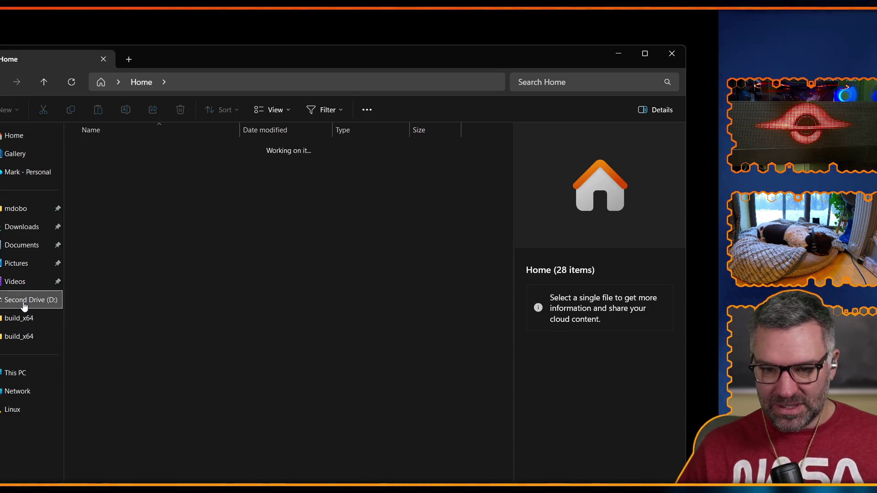
pyautogui.doubleClick(166, 147)
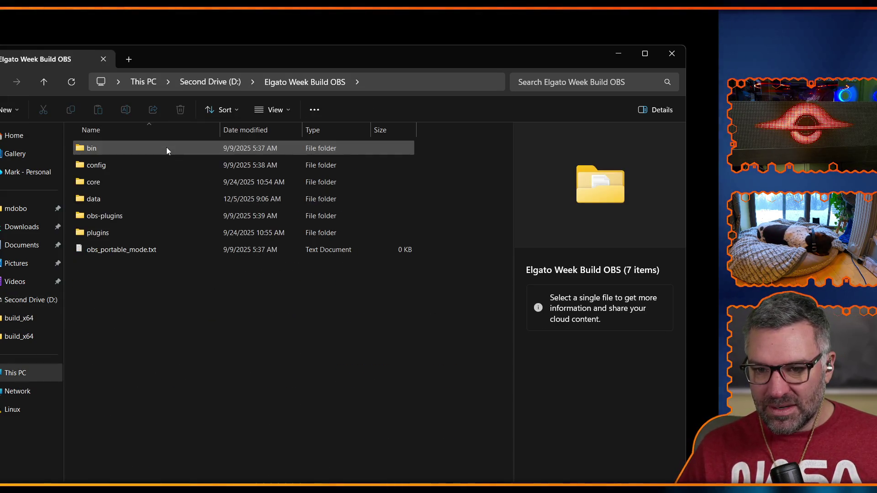
pyautogui.doubleClick(122, 150)
pyautogui.doubleClick(121, 150)
pyautogui.scroll(-5, 152, 279)
pyautogui.scroll(1, 144, 274)
pyautogui.click(102, 265)
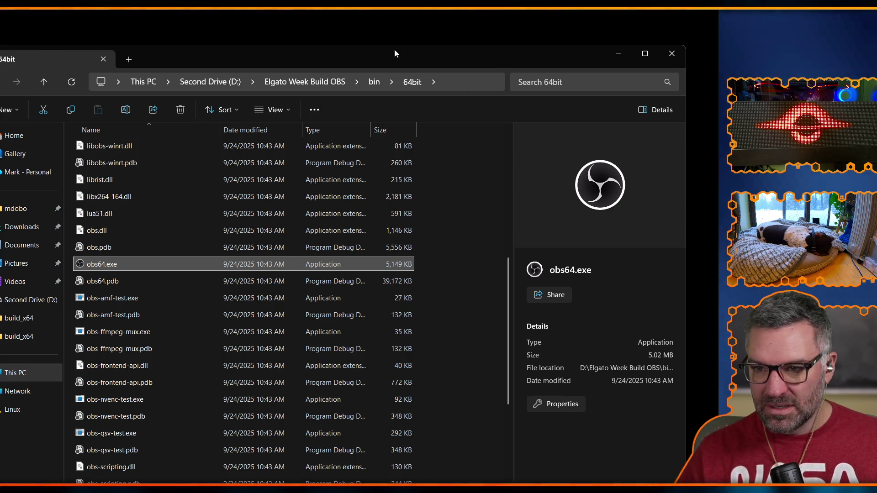
pyautogui.click(615, 54)
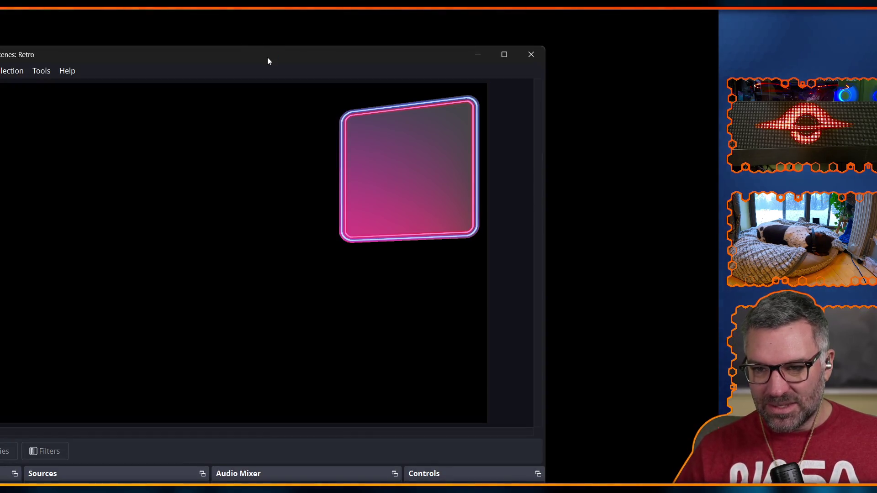
# Postpone the OBS update with Remind me Later and switch to the [Scene Setup] Setup scene
pyautogui.moveTo(267, 57); pyautogui.dragTo(440, 19)
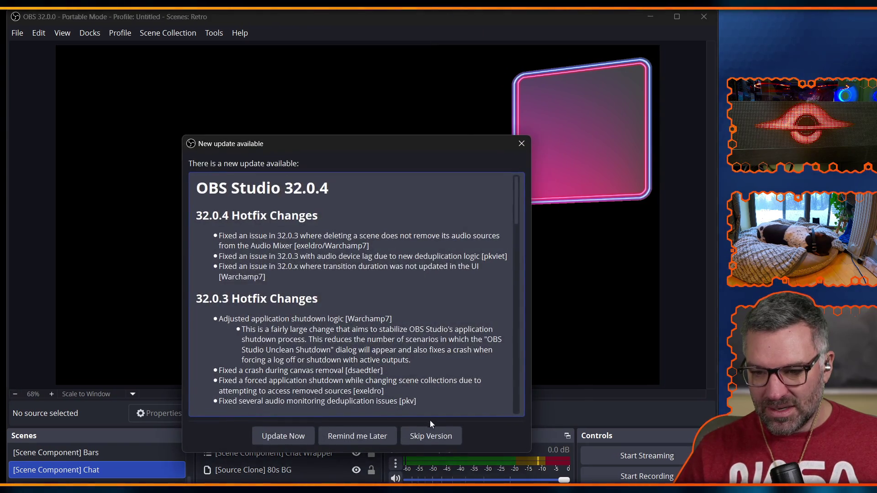
pyautogui.click(350, 440)
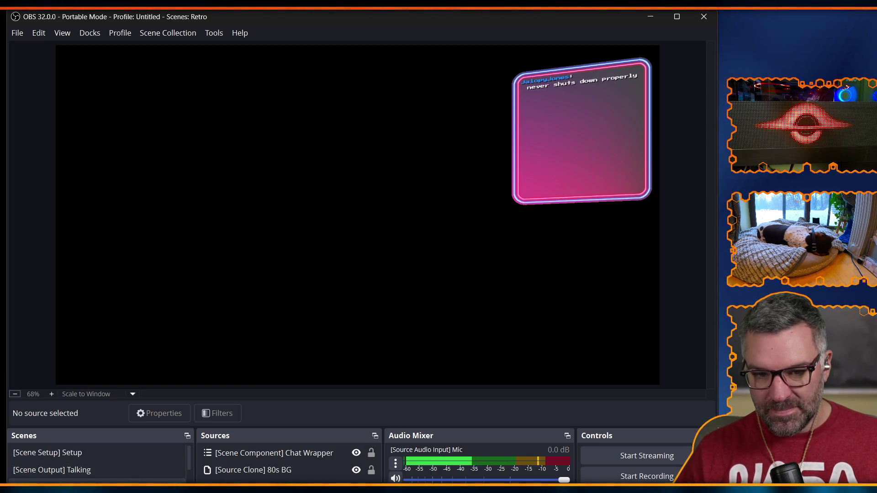
pyautogui.click(93, 454)
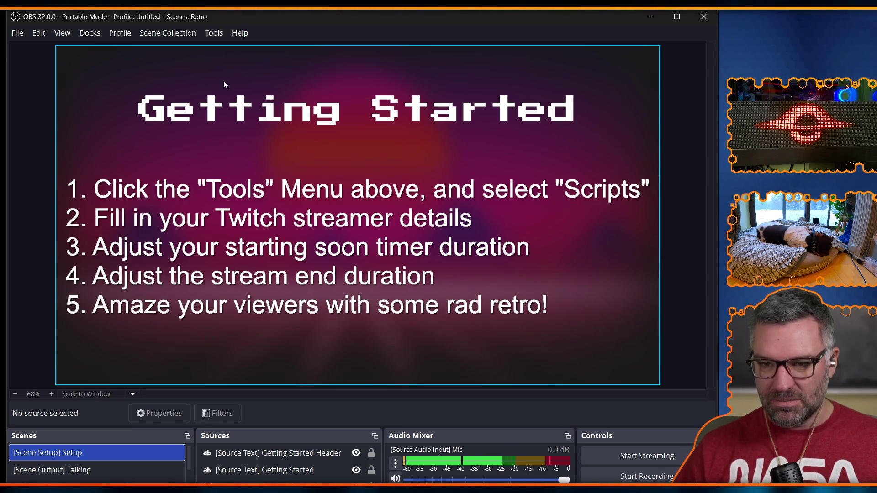
# Review retro-setup.lua in Tools > Scripts, confirming its 10-second countdown and end timers
pyautogui.click(216, 33)
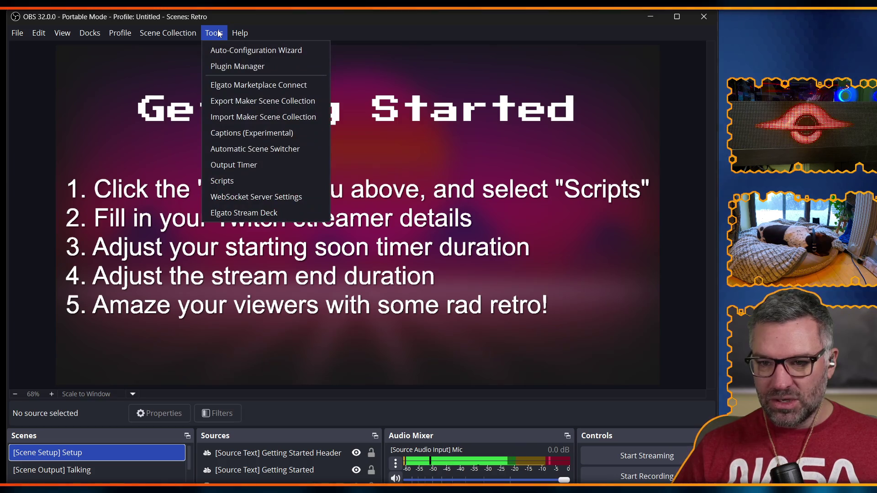
pyautogui.click(244, 185)
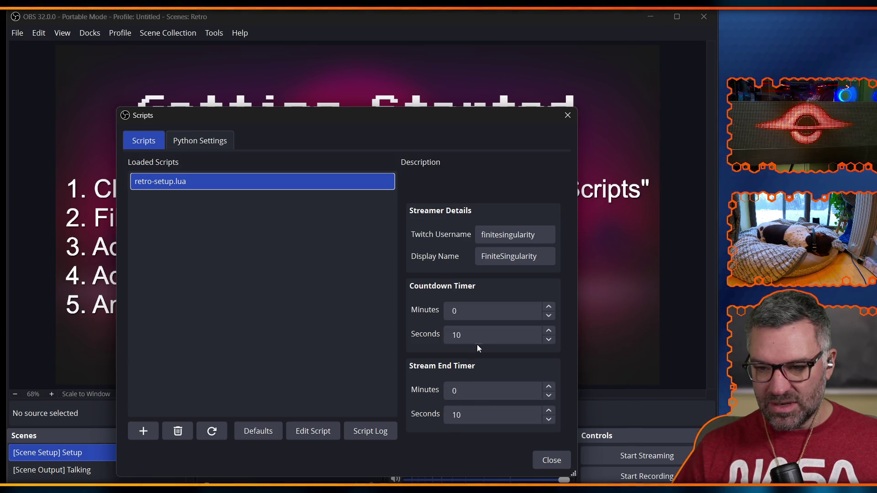
pyautogui.click(552, 460)
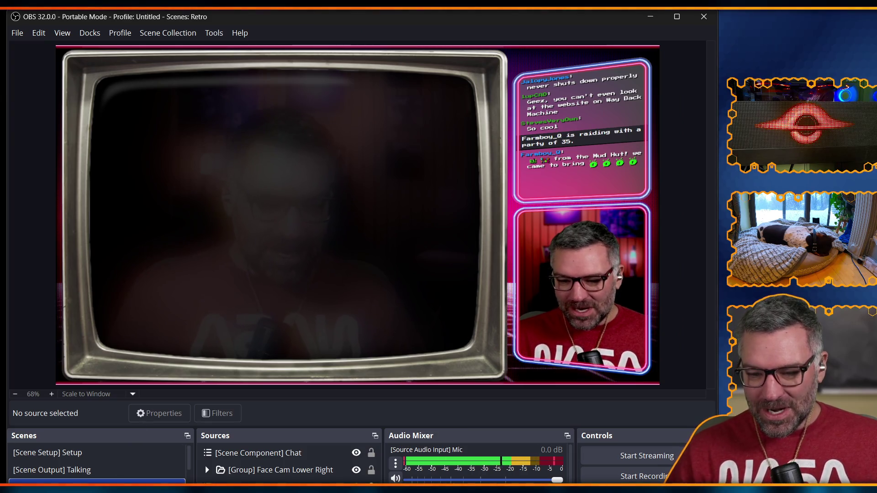
pyautogui.scroll(-3, 96, 462)
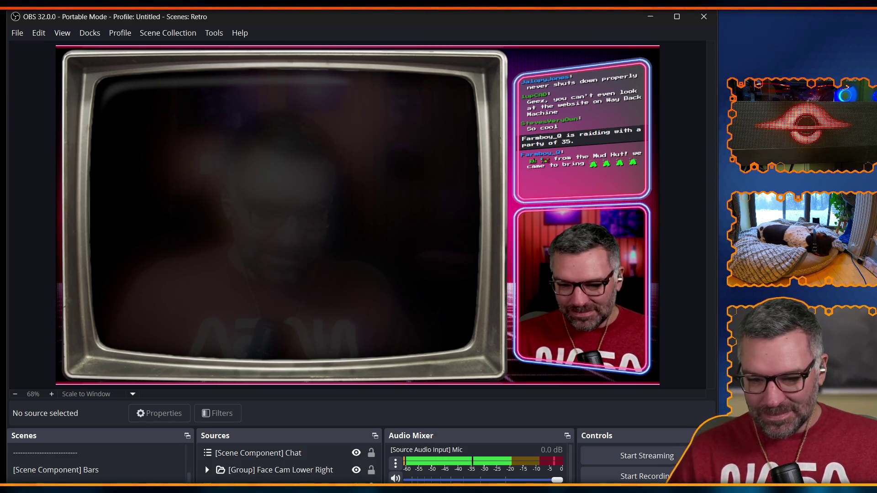
pyautogui.scroll(3, 96, 461)
pyautogui.scroll(-3, 119, 462)
pyautogui.scroll(3, 122, 468)
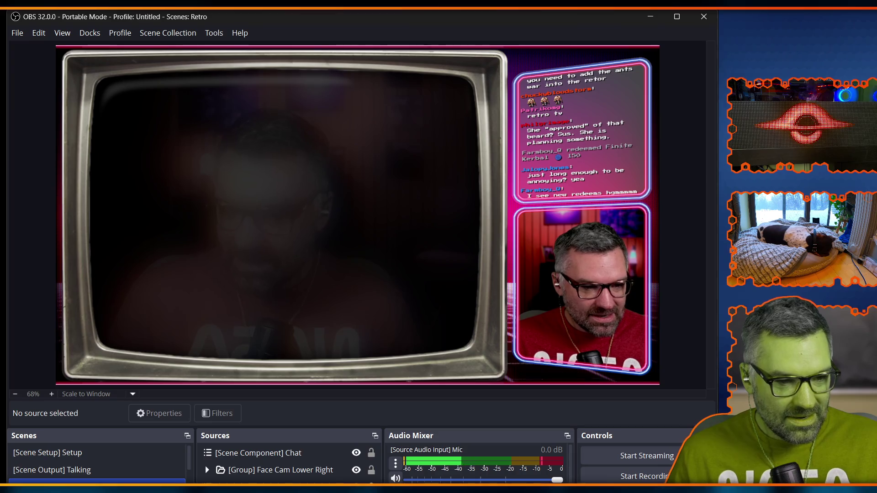
pyautogui.hotkey('alt', 'Tab')
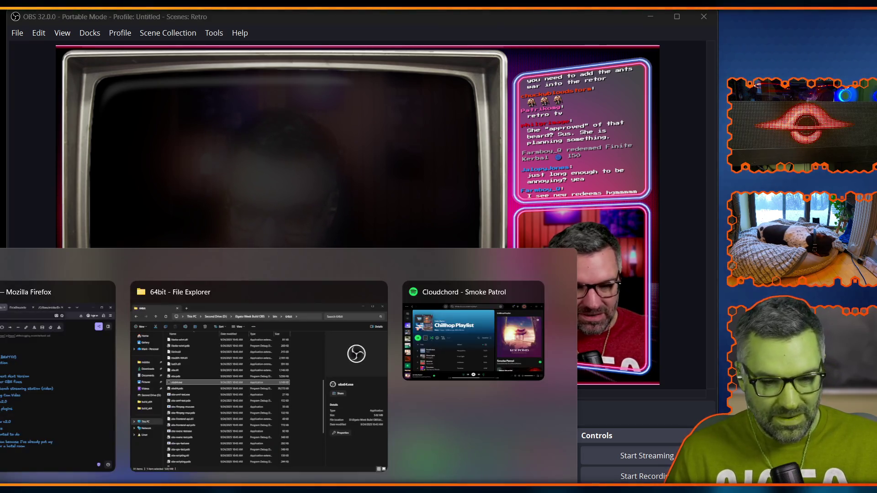
pyautogui.press('Escape')
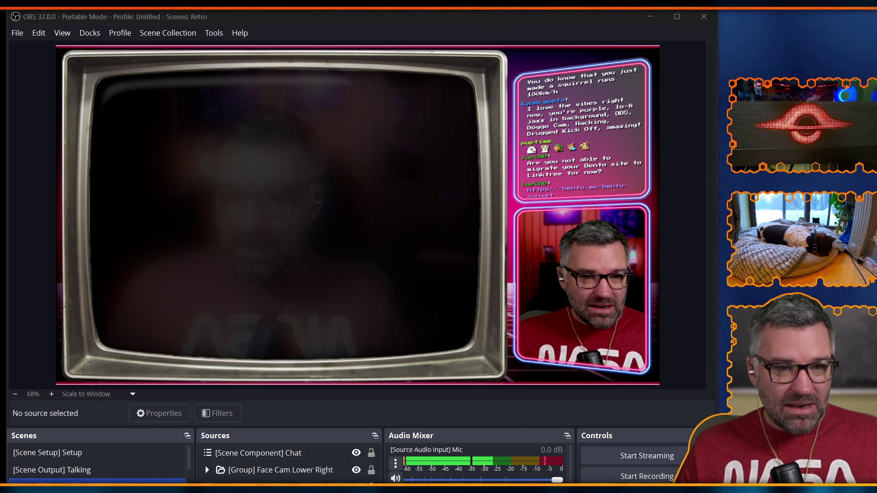
# Move Firefox over OBS and open the Bento Sunset announcement from its banner
pyautogui.moveTo(3, 90)
pyautogui.mouseDown()
pyautogui.moveTo(505, 90)
pyautogui.moveTo(571, 63)
pyautogui.moveTo(461, 103)
pyautogui.mouseUp()
pyautogui.click(323, 143)
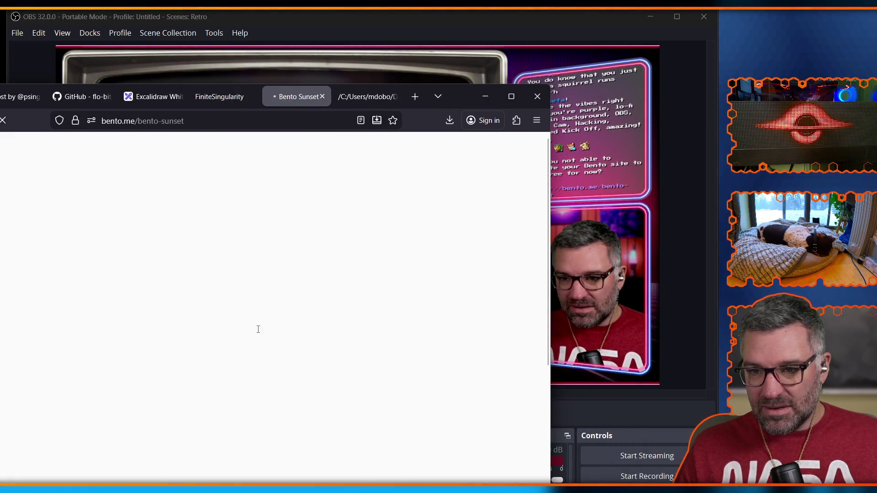
# Read down the Bento Sunset article, highlighting the Linktree migration and features passages
pyautogui.scroll(-5, 217, 365)
pyautogui.scroll(5, 219, 402)
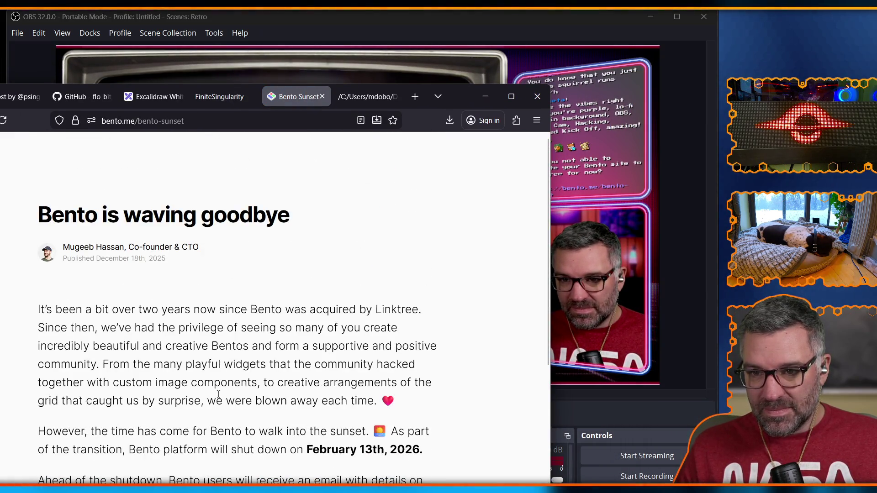
pyautogui.scroll(-10, 219, 394)
pyautogui.scroll(10, 169, 400)
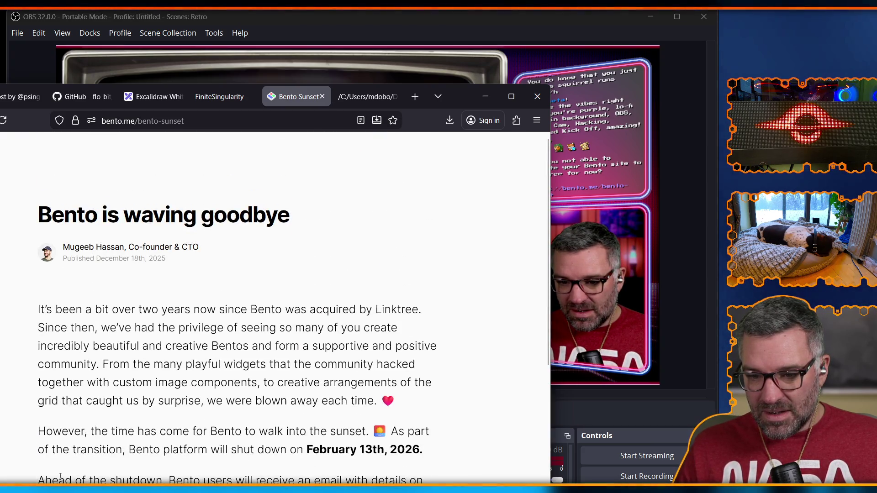
pyautogui.scroll(-3, 175, 410)
pyautogui.moveTo(69, 379)
pyautogui.mouseDown()
pyautogui.moveTo(362, 382)
pyautogui.moveTo(353, 397)
pyautogui.moveTo(261, 398)
pyautogui.mouseUp()
pyautogui.click(248, 415)
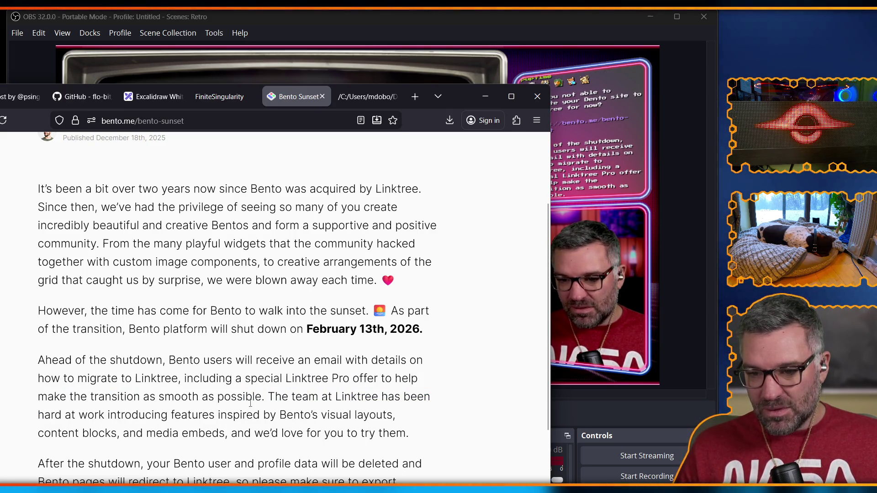
pyautogui.moveTo(138, 415); pyautogui.dragTo(141, 463)
pyautogui.click(202, 458)
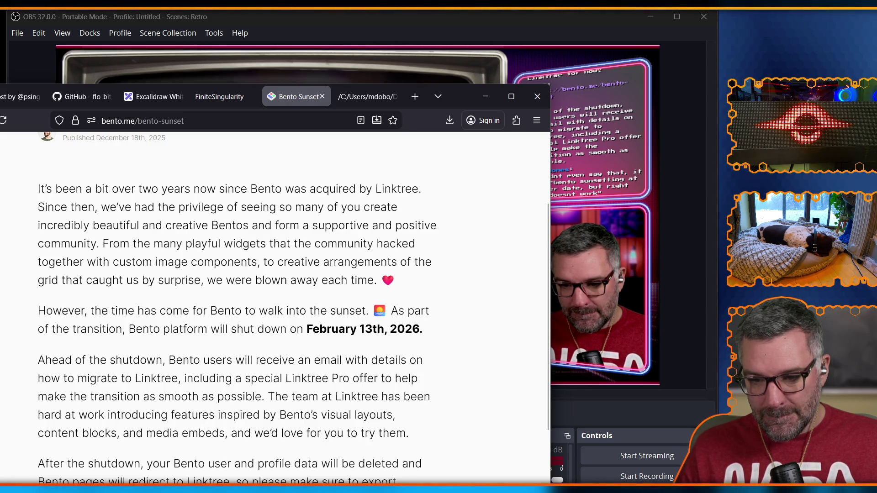
pyautogui.scroll(-3, 274, 306)
# Reposition the browser, select the article's sign-off lines, then minimize Firefox to reveal OBS
pyautogui.hotkey('alt', 'Tab')
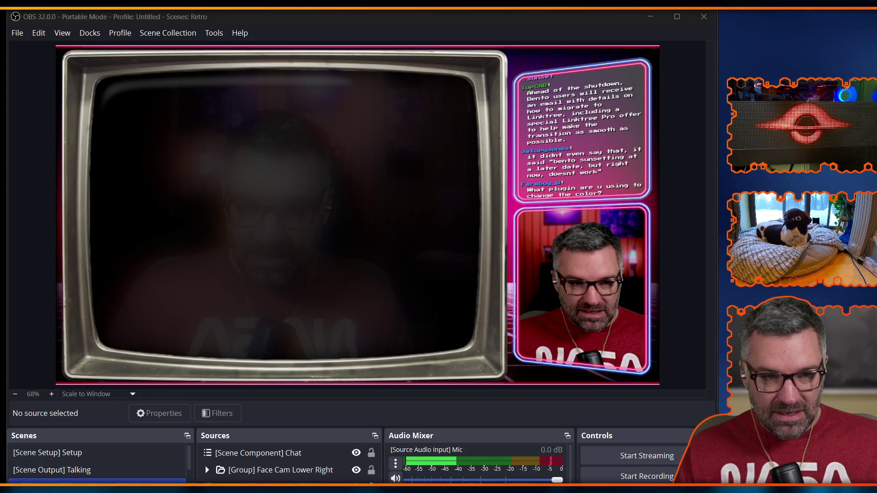
pyautogui.hotkey('alt', 'Tab')
pyautogui.moveTo(505, 79); pyautogui.dragTo(548, 68)
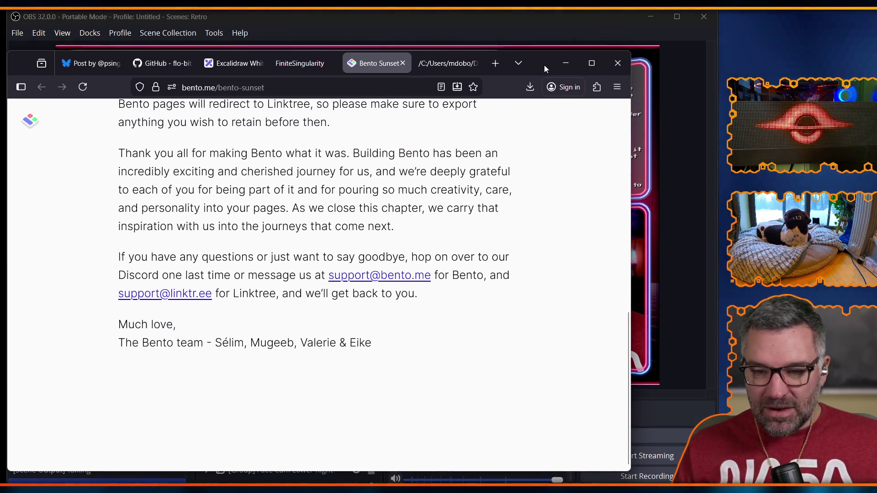
pyautogui.moveTo(106, 325)
pyautogui.mouseDown()
pyautogui.moveTo(255, 360)
pyautogui.moveTo(417, 366)
pyautogui.moveTo(82, 326)
pyautogui.moveTo(471, 374)
pyautogui.mouseUp()
pyautogui.doubleClick(397, 345)
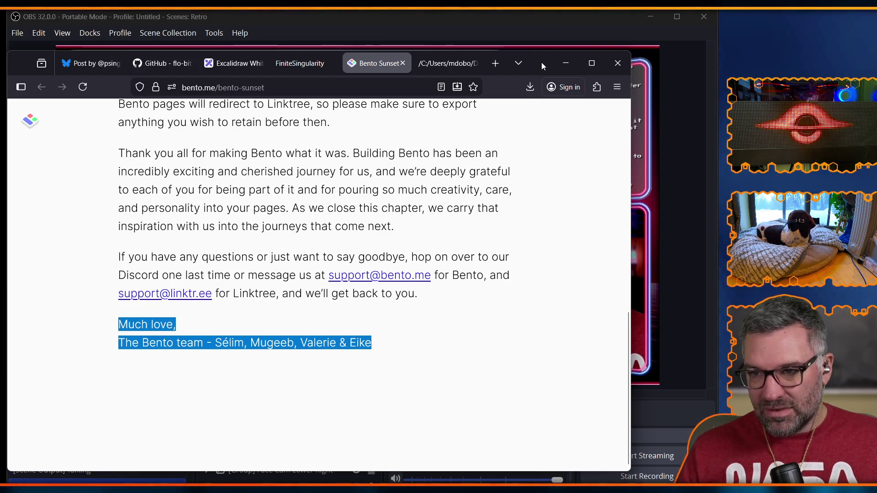
pyautogui.click(566, 63)
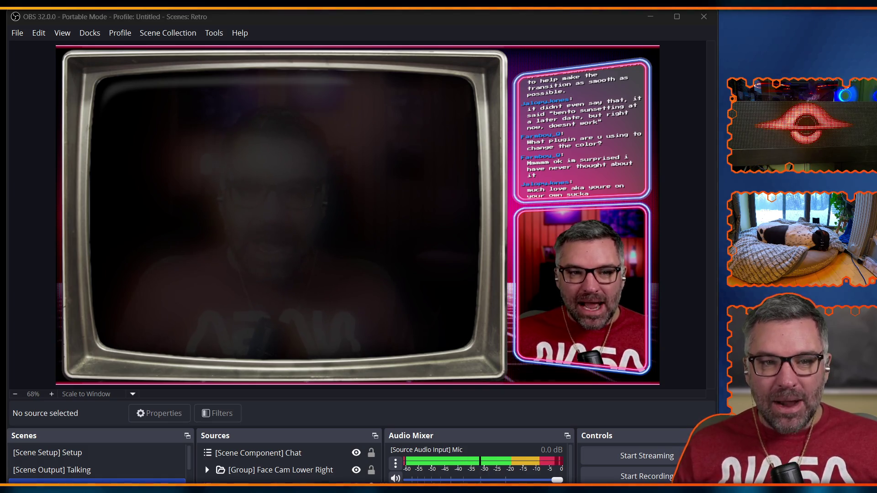
pyautogui.hotkey('alt', 'Tab')
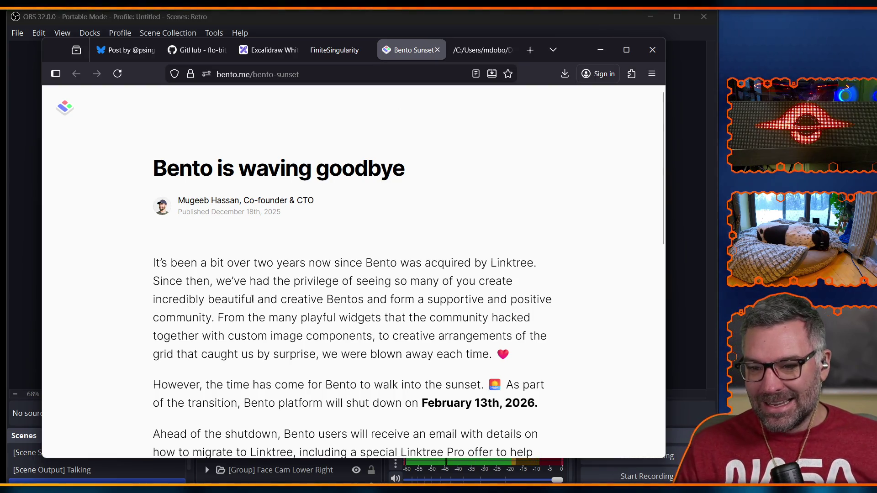
# Highlight part of the Bento migration paragraph, then minimize Firefox to show OBS's Retro scene
pyautogui.scroll(-3, 205, 285)
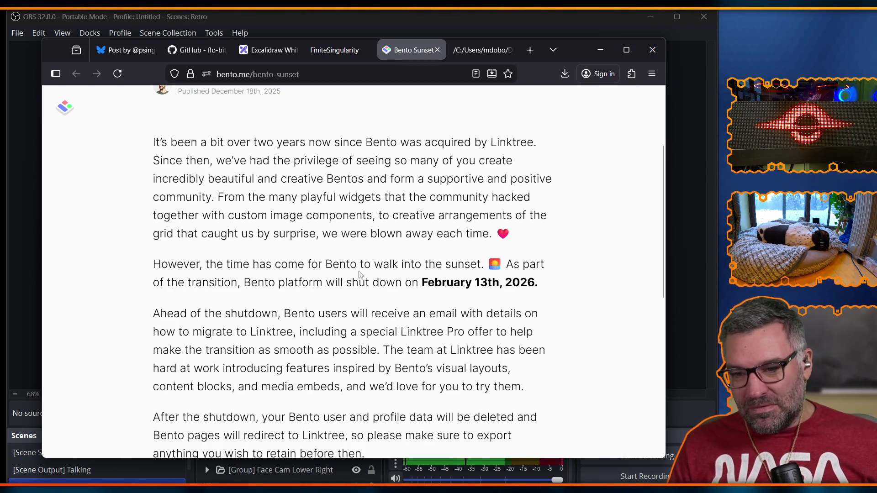
pyautogui.moveTo(177, 314)
pyautogui.mouseDown()
pyautogui.moveTo(323, 349)
pyautogui.moveTo(329, 367)
pyautogui.mouseUp()
pyautogui.moveTo(332, 331)
pyautogui.mouseDown()
pyautogui.moveTo(340, 399)
pyautogui.moveTo(327, 332)
pyautogui.mouseUp()
pyautogui.click(332, 387)
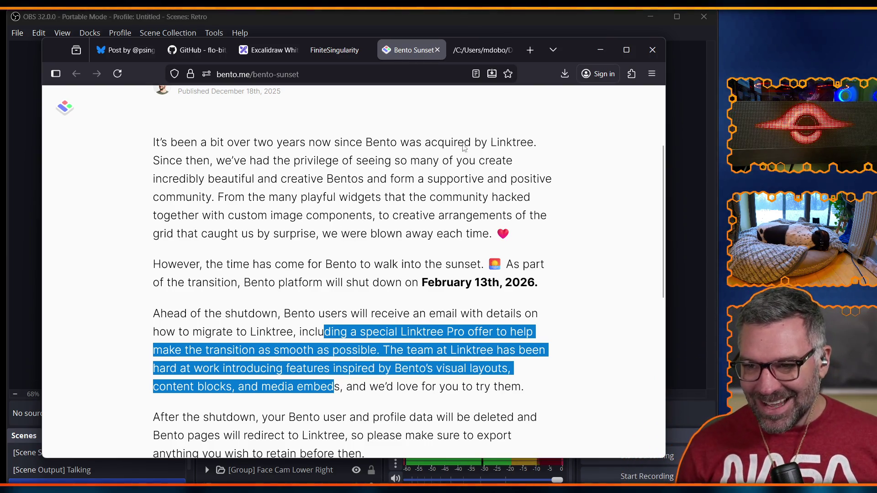
pyautogui.click(601, 50)
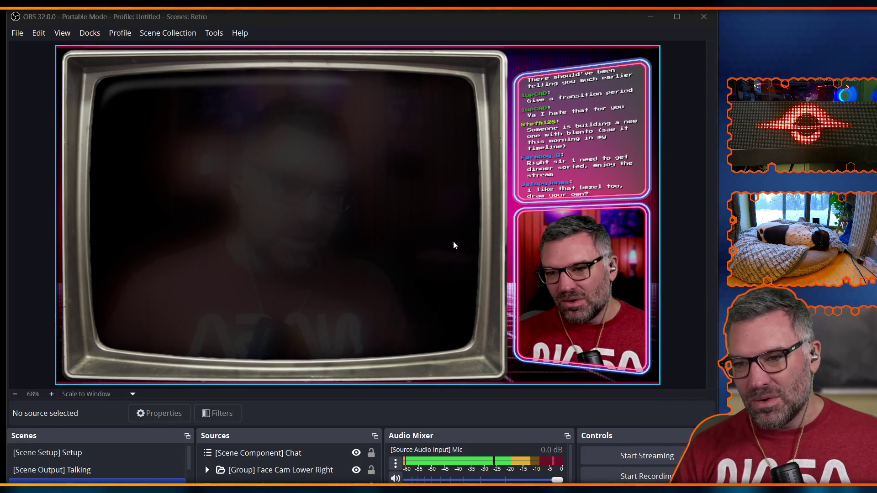
pyautogui.hotkey('alt', 'Tab')
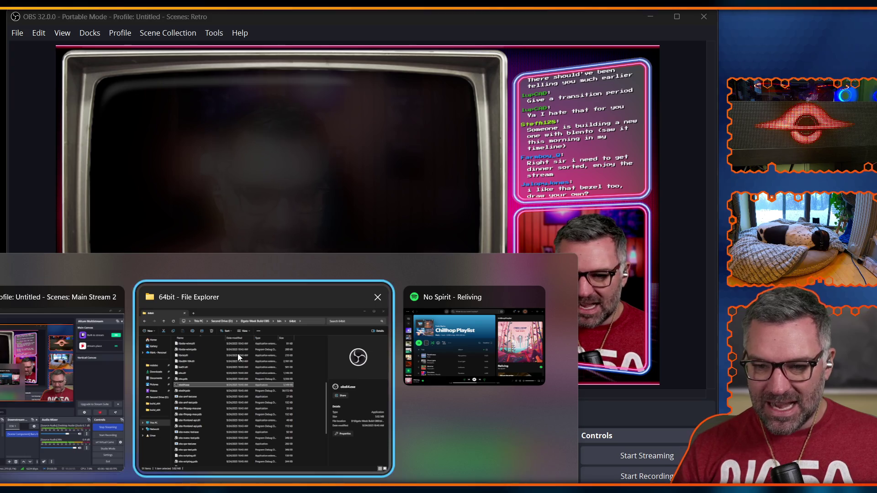
pyautogui.hotkey('alt', 'Tab')
pyautogui.hotkey('alt', 'Tab')
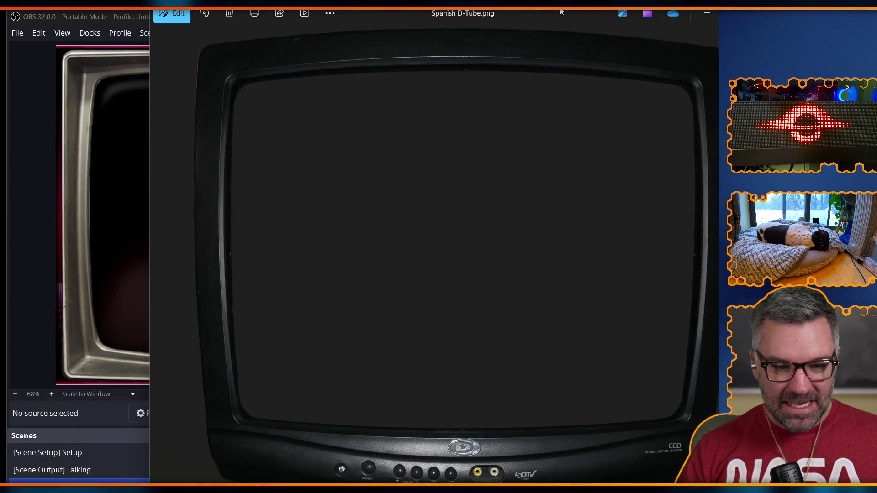
pyautogui.moveTo(523, 10)
pyautogui.mouseDown()
pyautogui.moveTo(34, 48)
pyautogui.moveTo(461, 46)
pyautogui.moveTo(448, 34)
pyautogui.mouseUp()
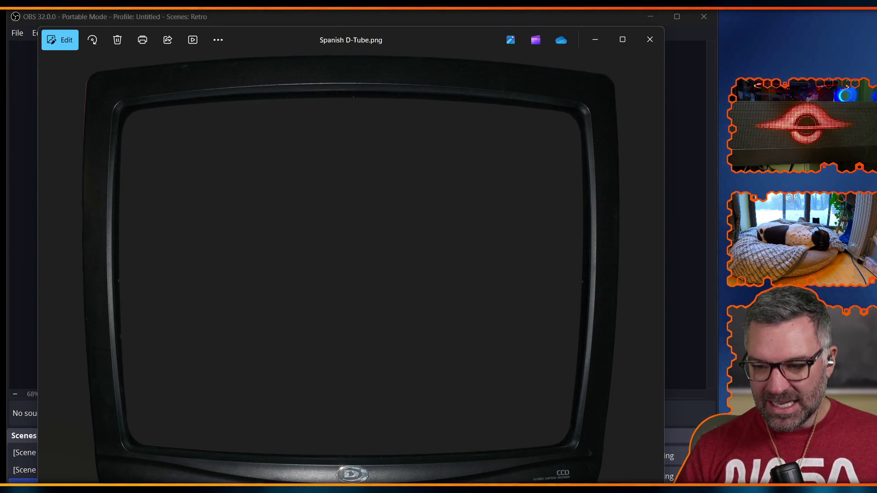
pyautogui.moveTo(664, 483); pyautogui.dragTo(618, 482)
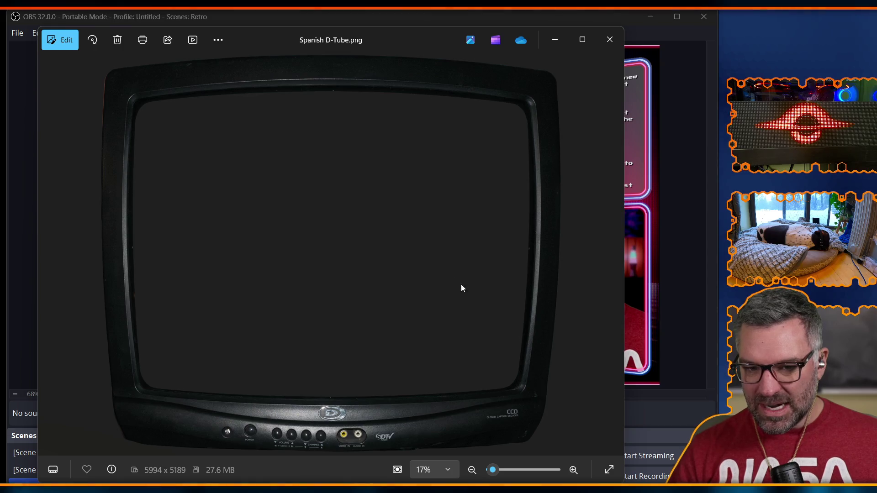
pyautogui.moveTo(404, 41)
pyautogui.mouseDown()
pyautogui.moveTo(316, 354)
pyautogui.moveTo(322, 347)
pyautogui.moveTo(349, 351)
pyautogui.mouseUp()
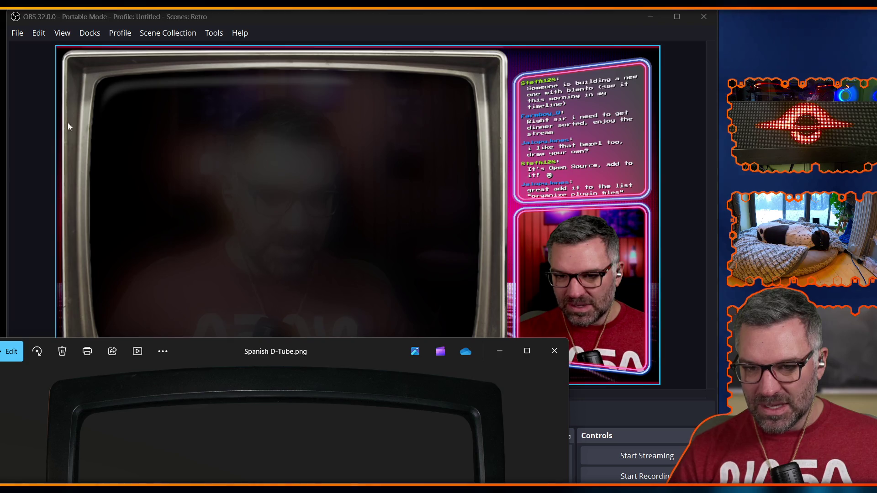
pyautogui.moveTo(298, 354)
pyautogui.mouseDown()
pyautogui.moveTo(380, 182)
pyautogui.moveTo(376, 46)
pyautogui.moveTo(376, 58)
pyautogui.mouseUp()
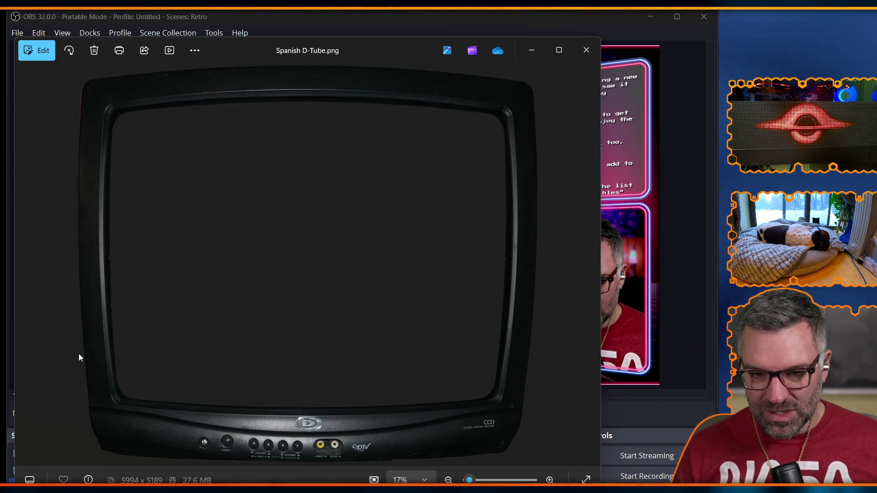
pyautogui.moveTo(406, 47)
pyautogui.mouseDown()
pyautogui.moveTo(392, 59)
pyautogui.moveTo(399, 96)
pyautogui.moveTo(413, 88)
pyautogui.mouseUp()
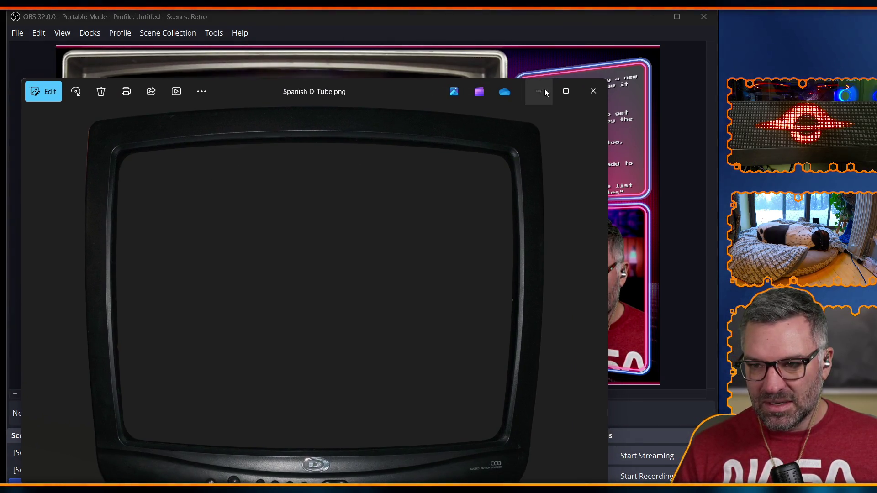
pyautogui.click(594, 92)
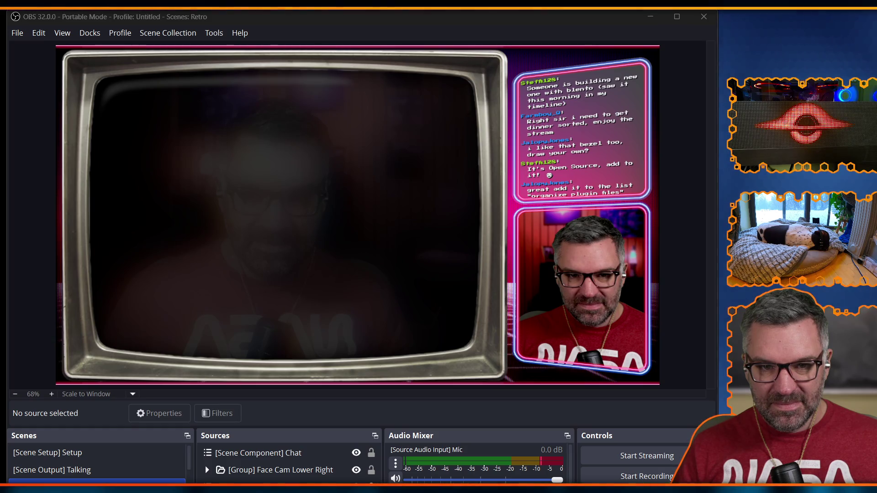
# Bring Photoshop with Spanish D-Tube.psd to the front and position it over OBS
pyautogui.hotkey('alt', 'Tab')
pyautogui.moveTo(26, 63)
pyautogui.mouseDown()
pyautogui.moveTo(374, 13)
pyautogui.moveTo(311, 13)
pyautogui.moveTo(310, 24)
pyautogui.moveTo(284, 31)
pyautogui.moveTo(306, 18)
pyautogui.mouseUp()
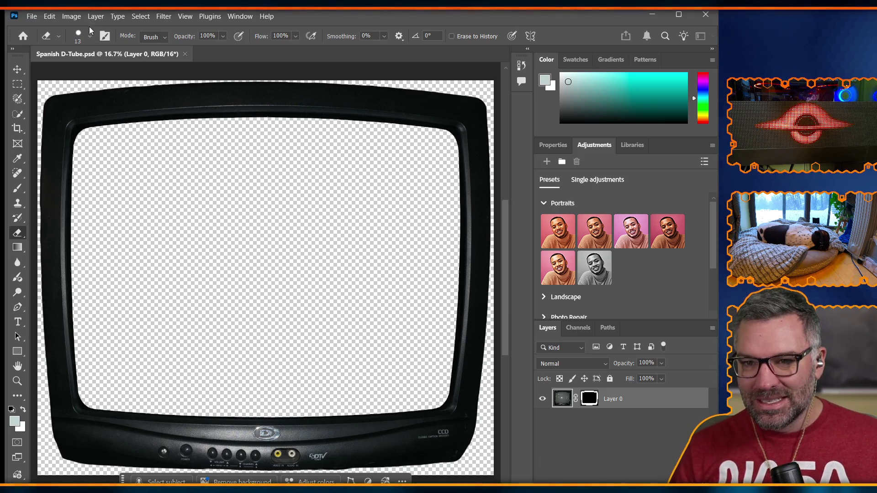
pyautogui.click(185, 16)
# Distort the TV layer's bottom-left corner slightly and commit the transform
pyautogui.click(71, 16)
pyautogui.moveTo(51, 20)
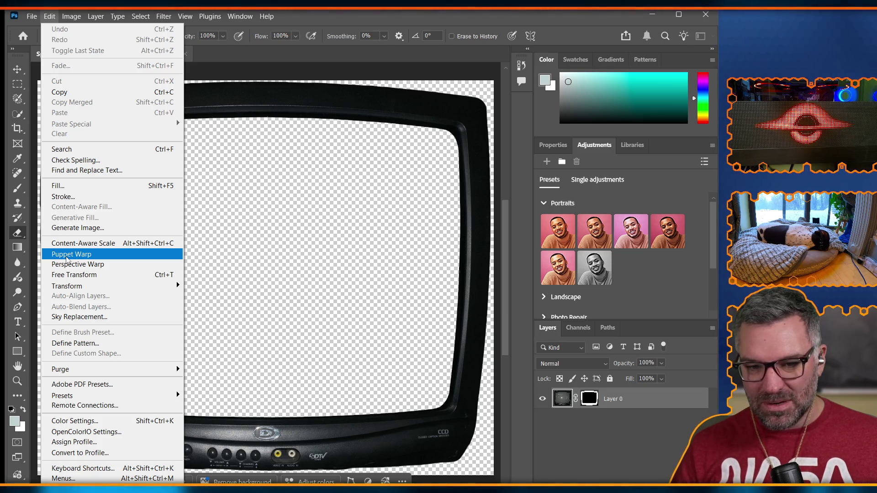
pyautogui.moveTo(73, 285)
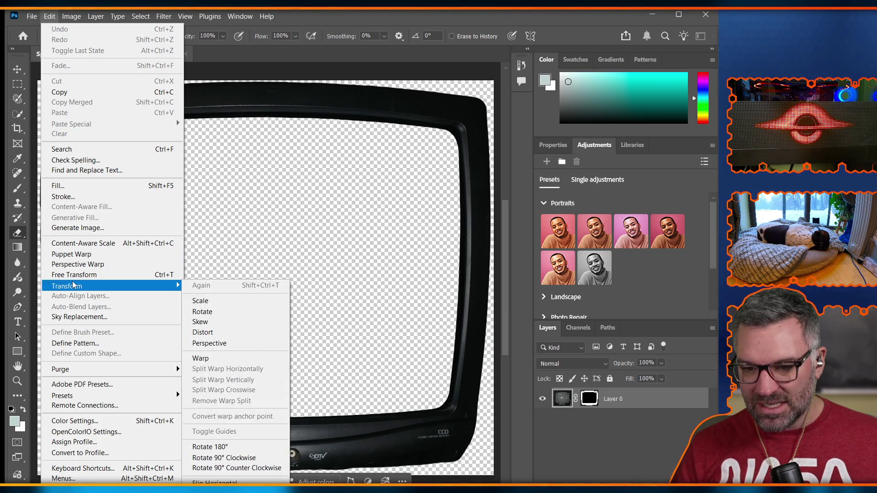
pyautogui.click(229, 332)
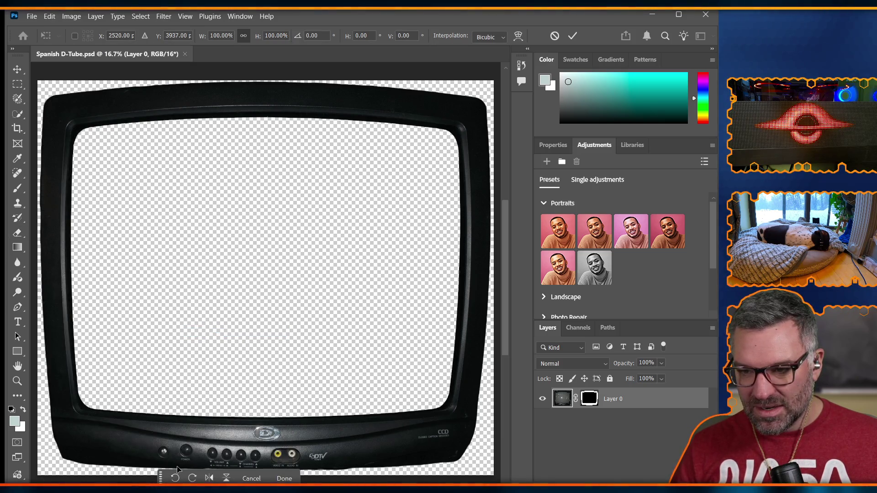
pyautogui.moveTo(66, 462)
pyautogui.mouseDown()
pyautogui.moveTo(46, 468)
pyautogui.moveTo(68, 463)
pyautogui.mouseUp()
pyautogui.press('Return')
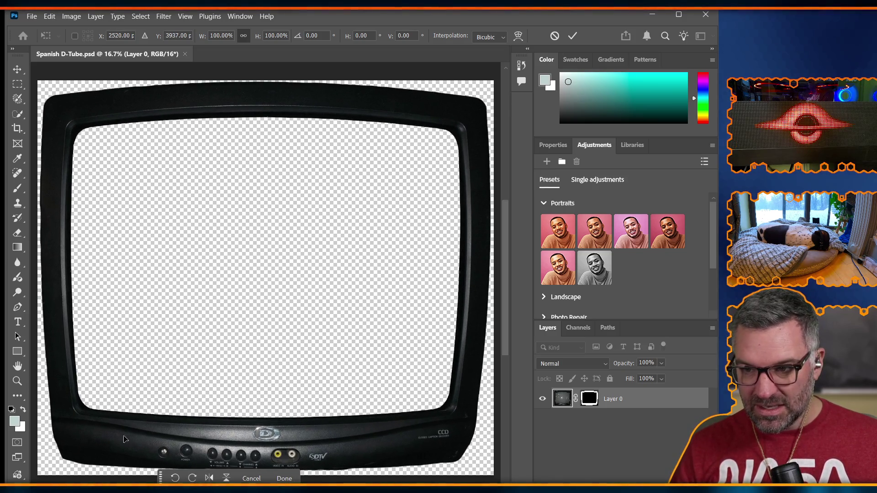
pyautogui.press('e')
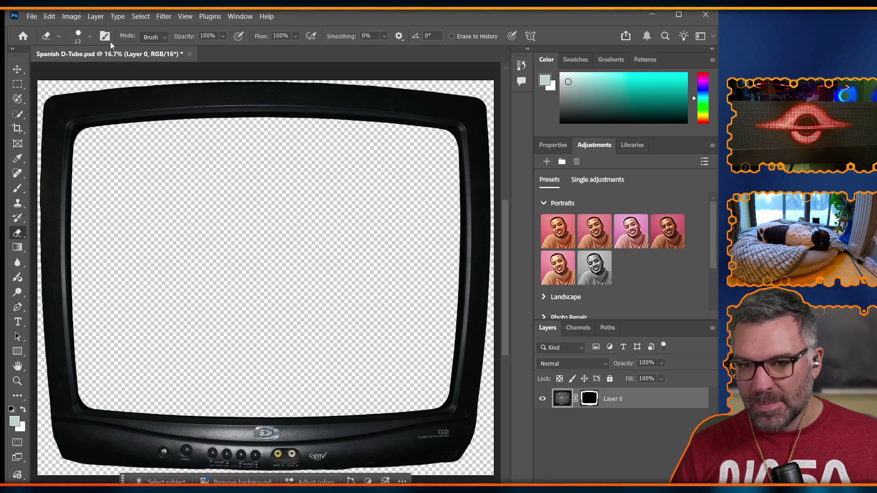
# Look through the Select, Image, Layer 0 and Filter menus for a suitable command
pyautogui.click(120, 17)
pyautogui.moveTo(136, 18)
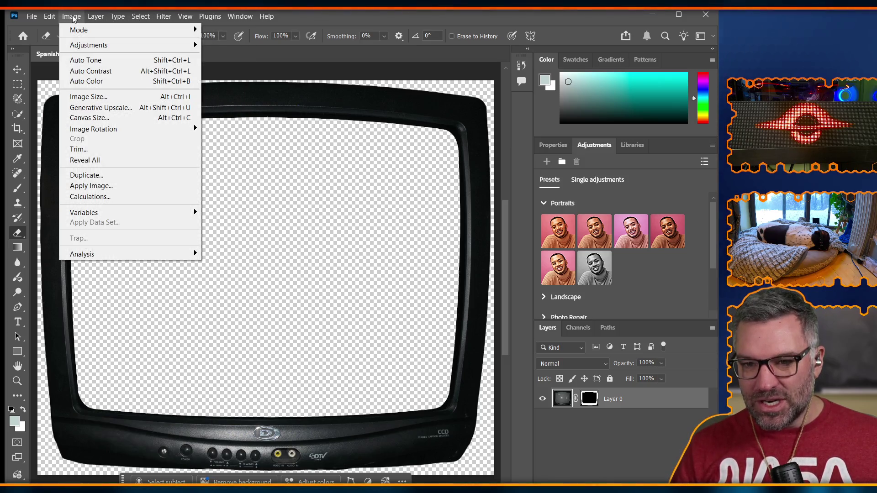
pyautogui.moveTo(88, 132)
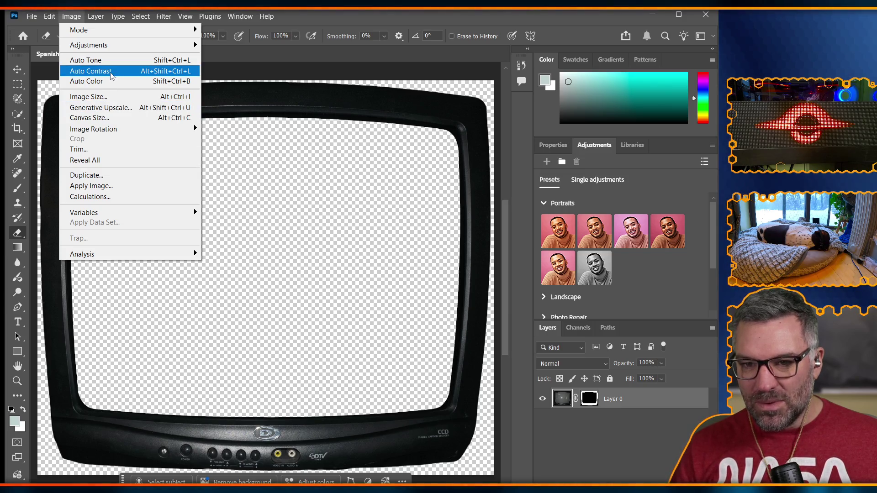
pyautogui.click(628, 401)
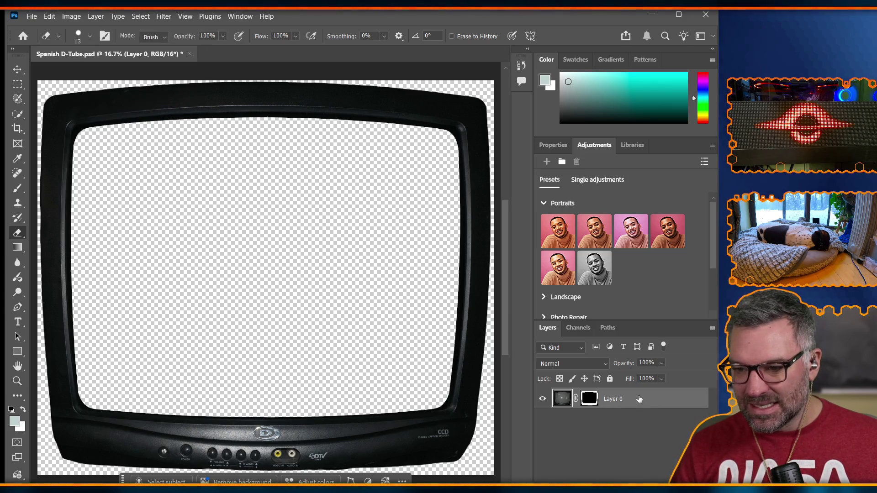
pyautogui.rightClick(567, 401)
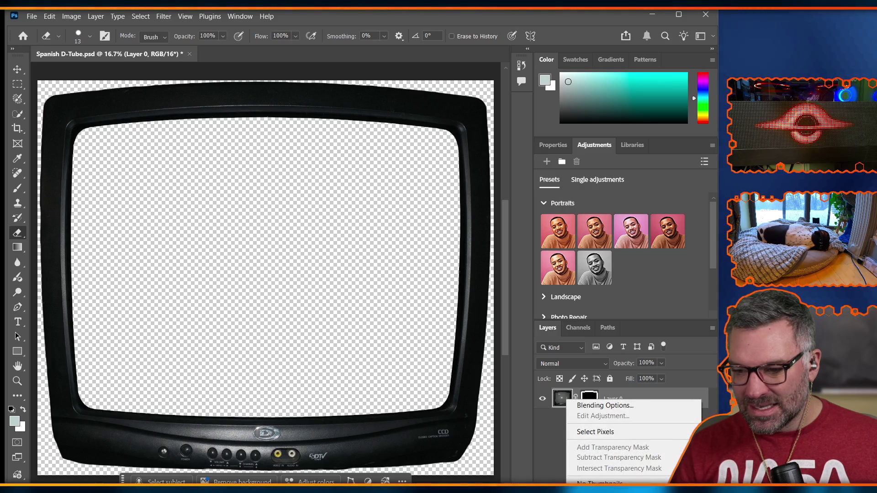
pyautogui.click(160, 18)
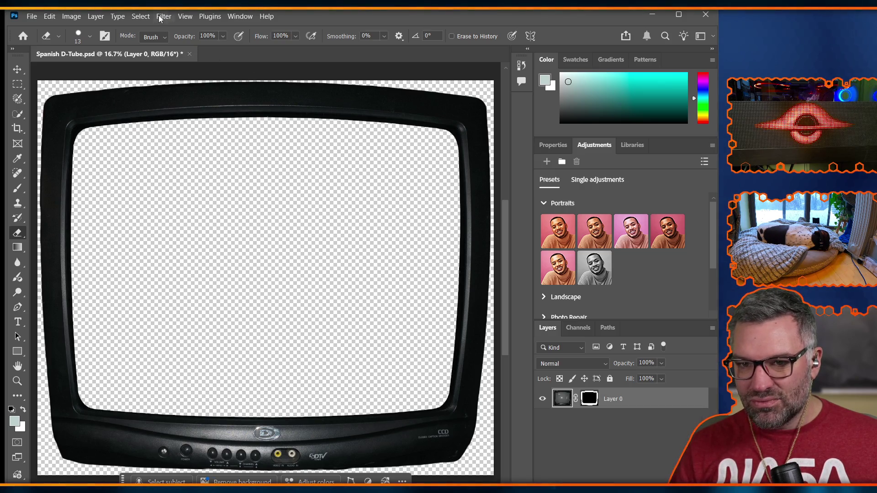
pyautogui.click(160, 19)
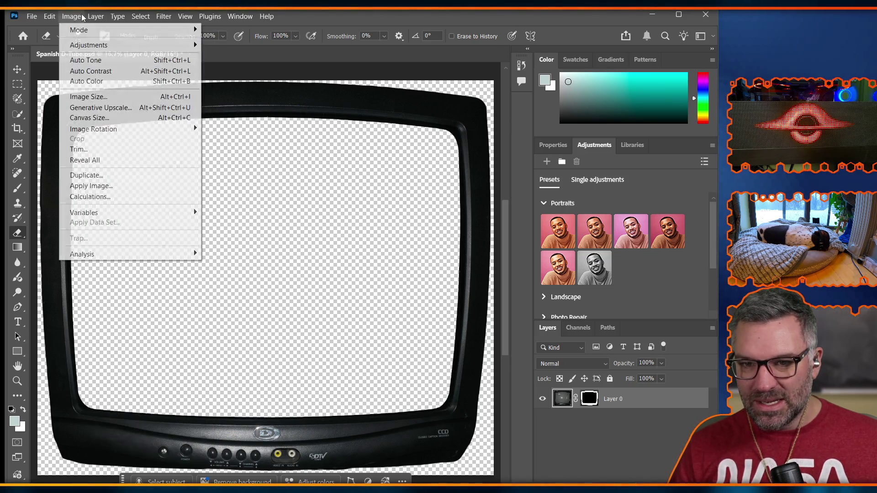
pyautogui.moveTo(86, 46)
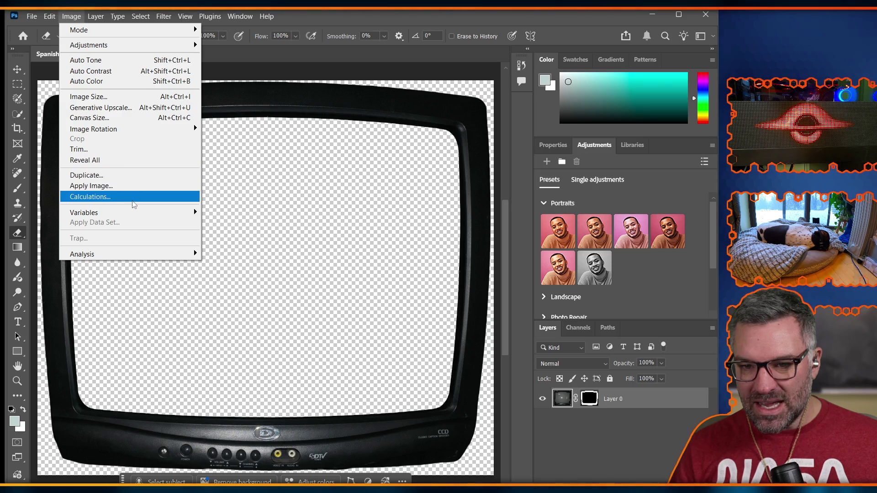
pyautogui.moveTo(140, 254)
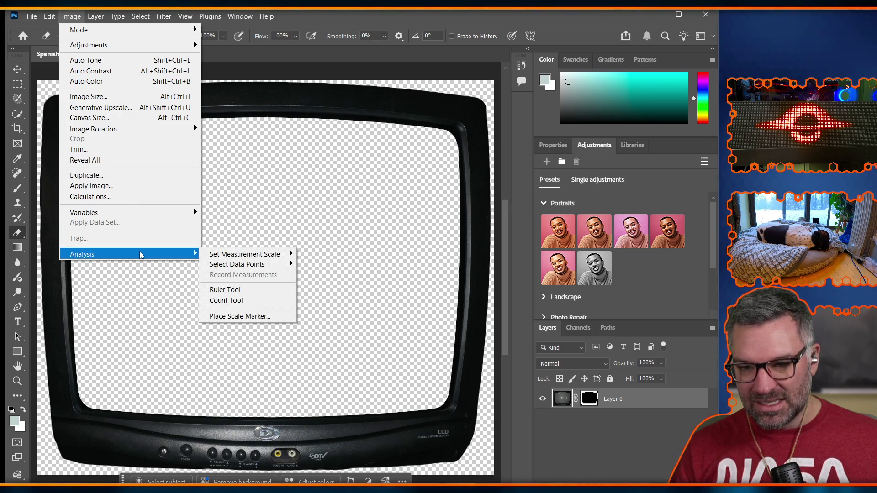
pyautogui.moveTo(126, 125)
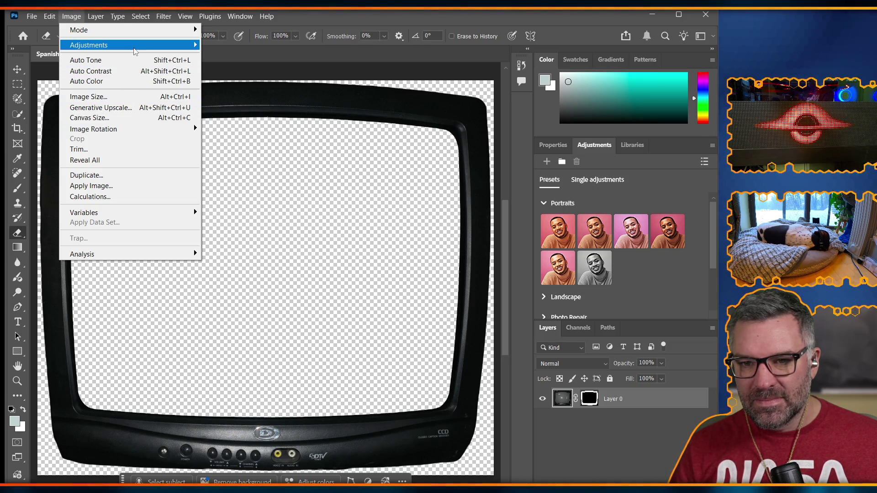
pyautogui.moveTo(133, 46)
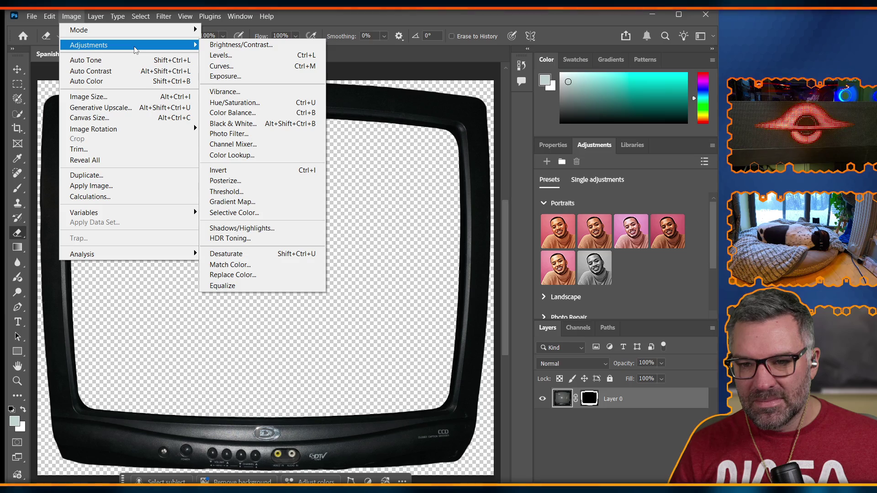
pyautogui.click(106, 13)
# Choose Edit > Transform > Warp on the TV bezel layer
pyautogui.click(106, 16)
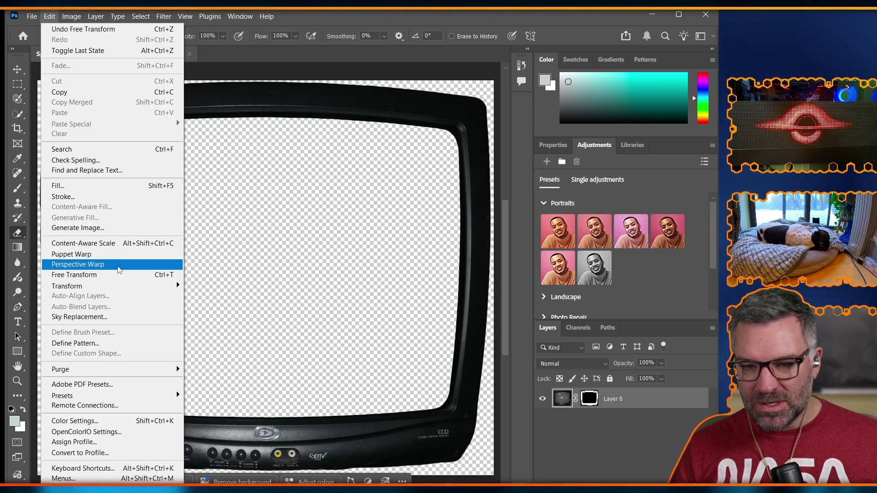
pyautogui.moveTo(113, 288)
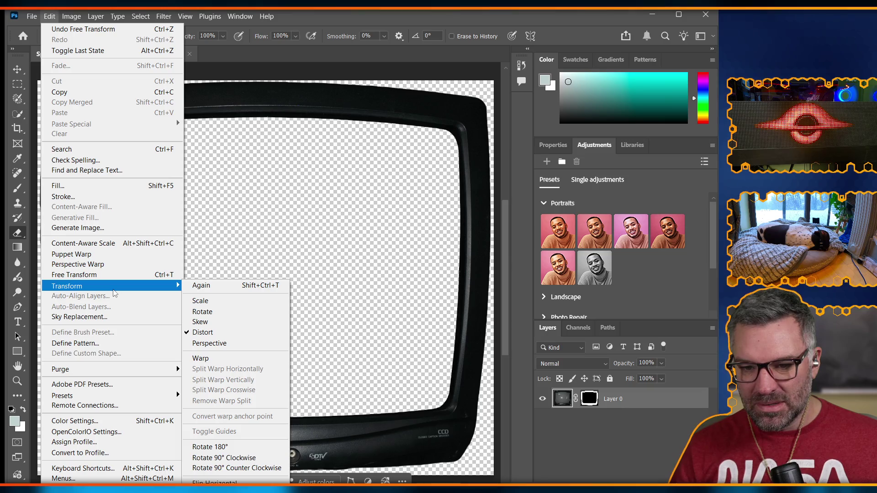
pyautogui.click(206, 360)
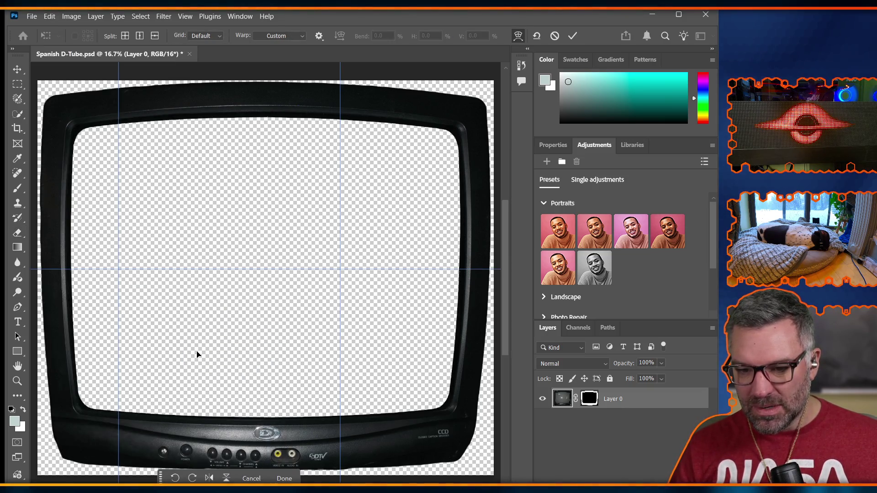
# Pull the warp grid's bottom corners outward and adjust the right side and top-right corner
pyautogui.scroll(-5, 197, 355)
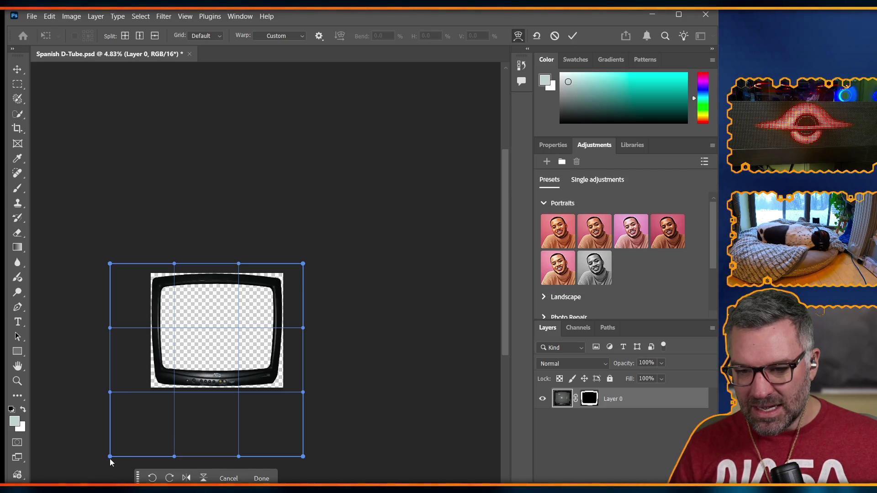
pyautogui.moveTo(111, 458)
pyautogui.mouseDown()
pyautogui.moveTo(159, 434)
pyautogui.moveTo(79, 457)
pyautogui.mouseUp()
pyautogui.scroll(2, 261, 390)
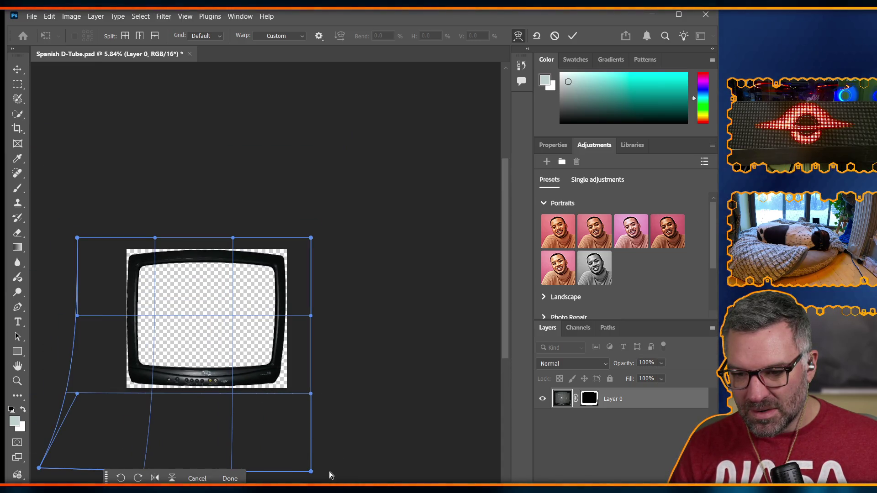
pyautogui.moveTo(315, 473); pyautogui.dragTo(347, 475)
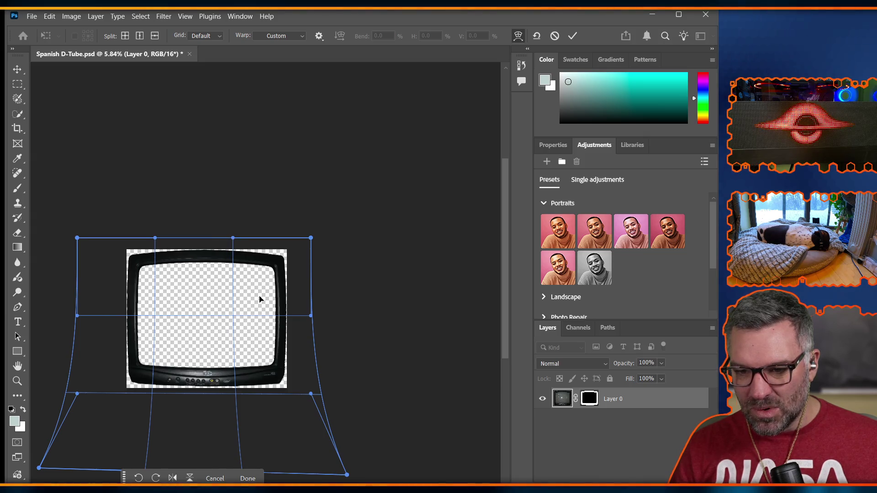
pyautogui.scroll(2, 243, 317)
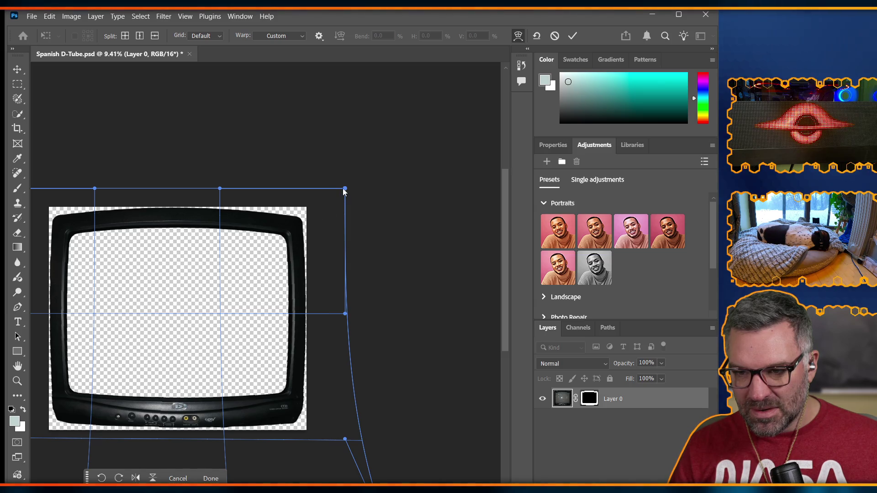
pyautogui.moveTo(345, 189); pyautogui.dragTo(344, 193)
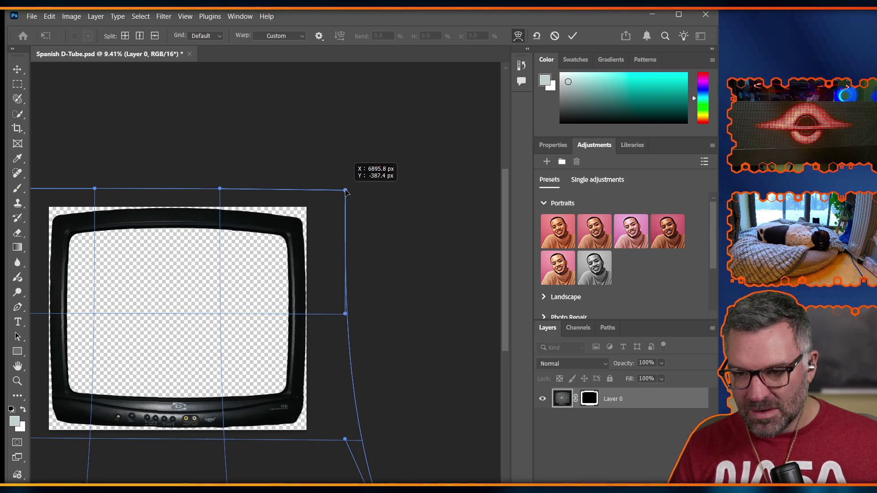
pyautogui.moveTo(345, 314); pyautogui.dragTo(341, 316)
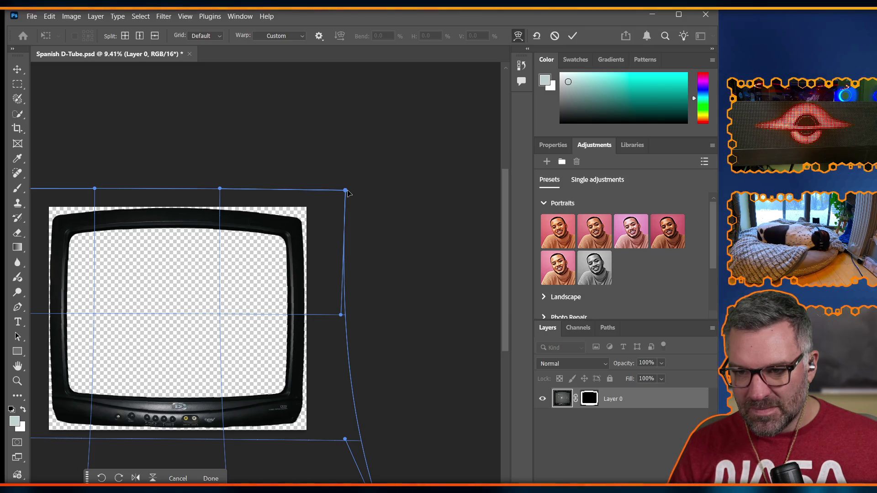
pyautogui.moveTo(346, 190); pyautogui.dragTo(348, 187)
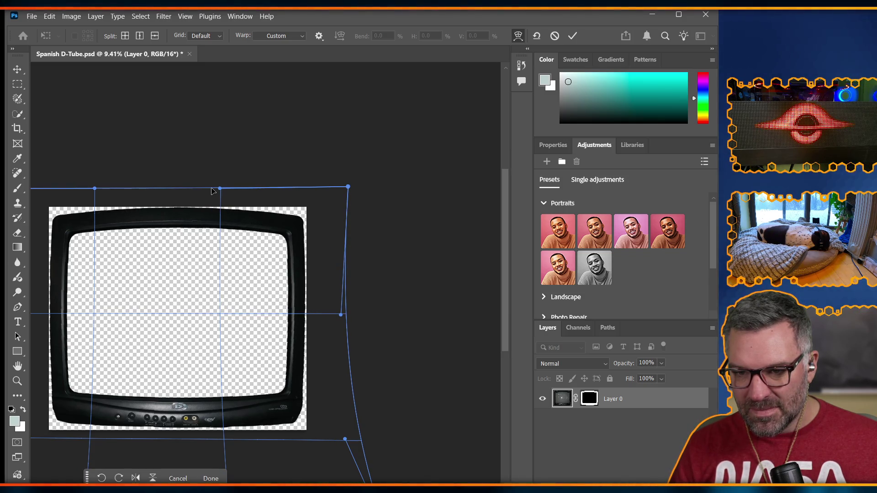
# Curve the TV frame's top edge downward, raise both top corners, and apply the warp
pyautogui.moveTo(220, 188); pyautogui.dragTo(218, 195)
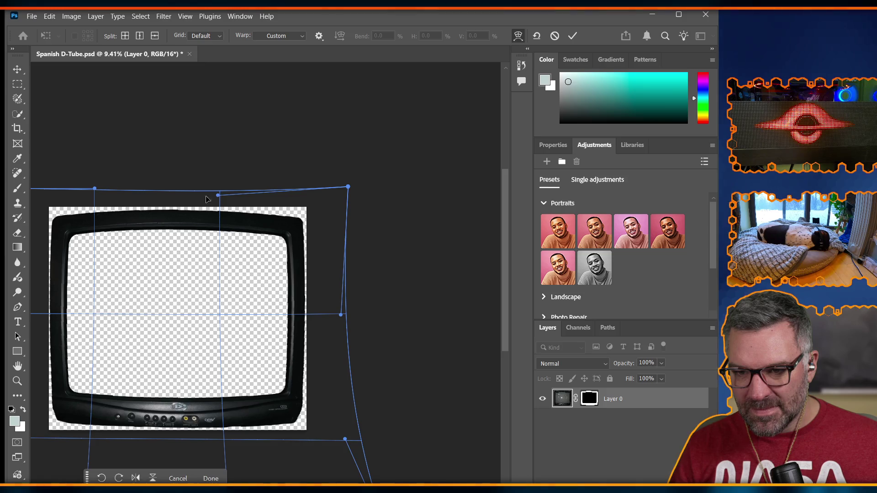
pyautogui.moveTo(95, 188); pyautogui.dragTo(93, 195)
pyautogui.hscroll(-5, 104, 392)
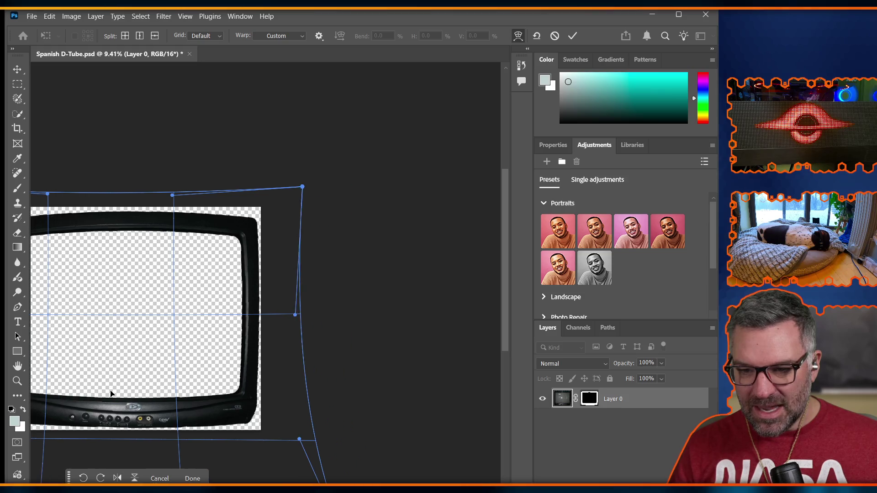
pyautogui.moveTo(34, 189); pyautogui.dragTo(39, 185)
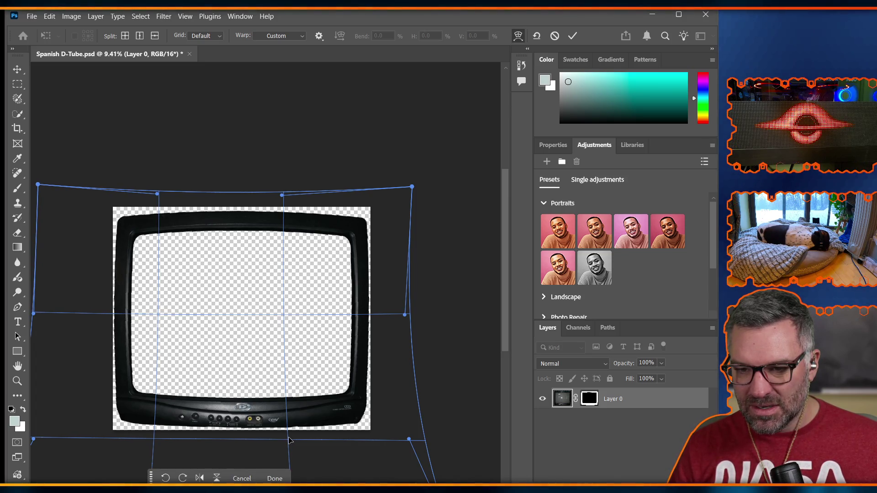
pyautogui.moveTo(157, 195); pyautogui.dragTo(158, 198)
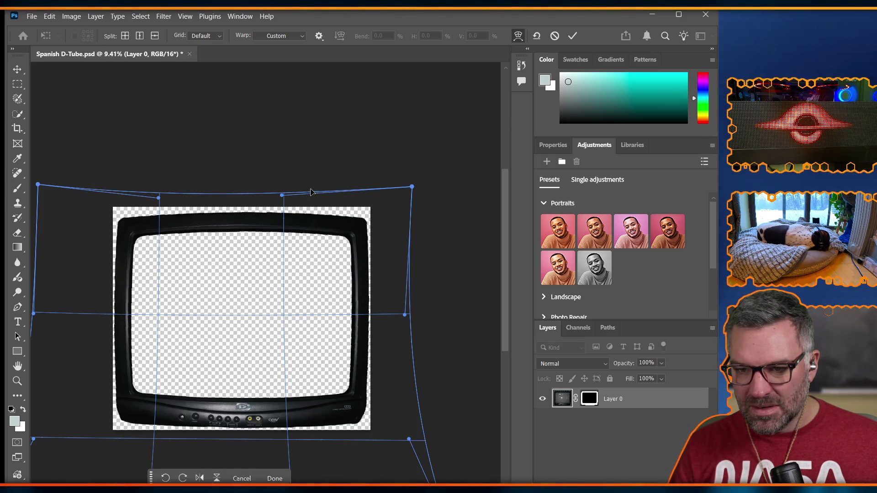
pyautogui.moveTo(281, 195); pyautogui.dragTo(286, 201)
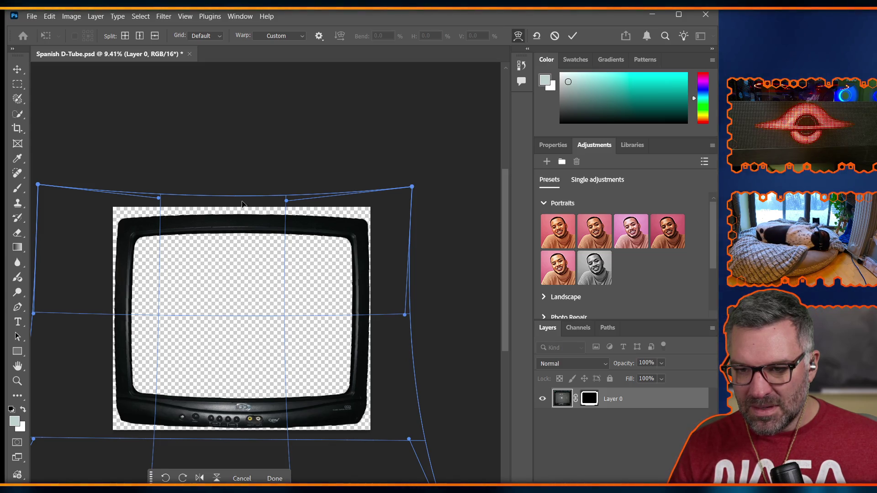
pyautogui.moveTo(240, 200)
pyautogui.mouseDown()
pyautogui.moveTo(240, 183)
pyautogui.moveTo(239, 193)
pyautogui.mouseUp()
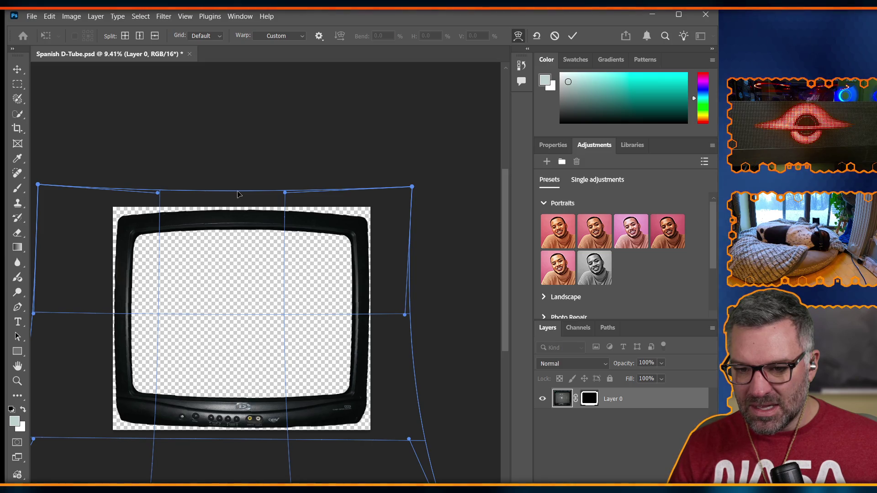
pyautogui.moveTo(411, 188); pyautogui.dragTo(412, 180)
pyautogui.moveTo(38, 184); pyautogui.dragTo(35, 174)
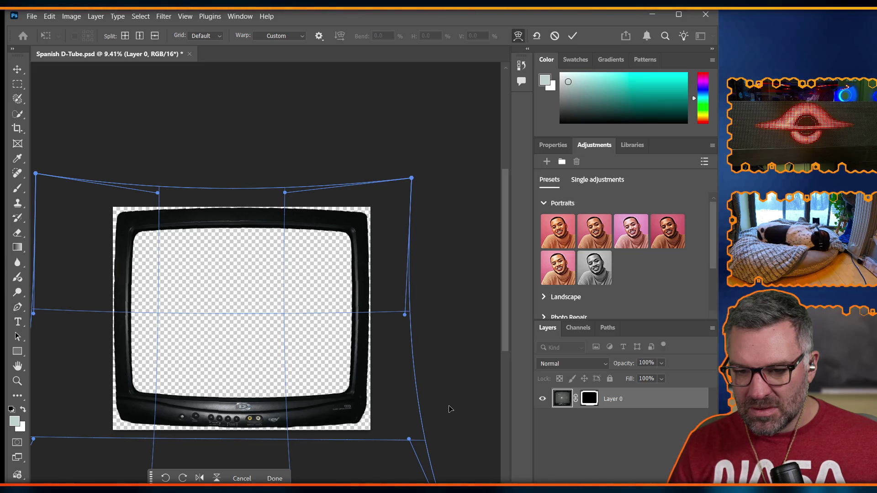
pyautogui.press('Return')
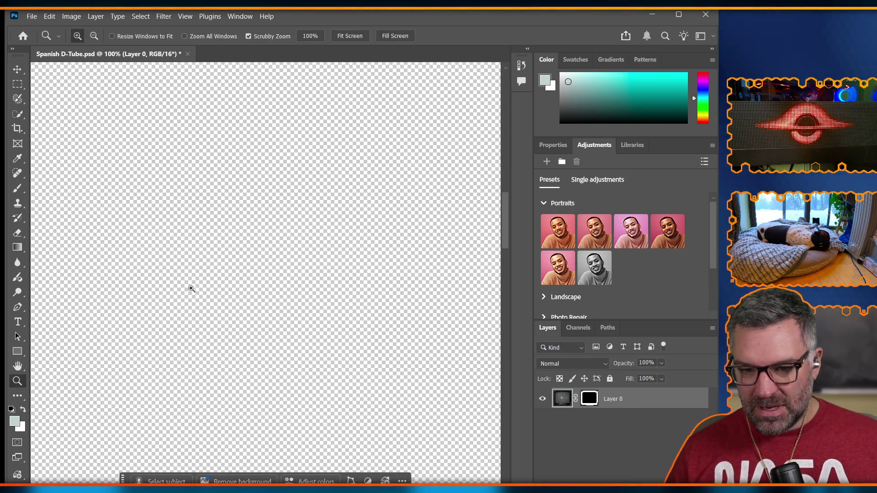
pyautogui.keyDown('alt'); pyautogui.click(156, 315); pyautogui.keyUp('alt')
pyautogui.keyDown('alt'); pyautogui.click(184, 313); pyautogui.keyUp('alt')
pyautogui.keyDown('alt'); pyautogui.click(184, 314); pyautogui.keyUp('alt')
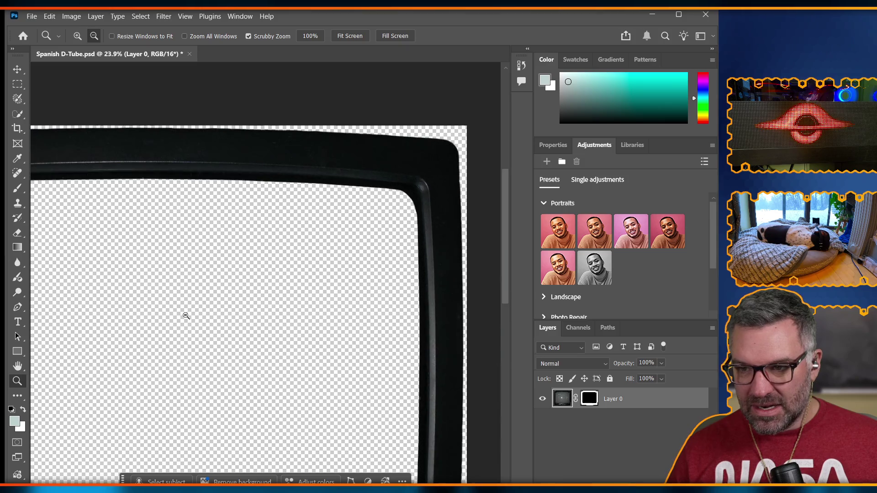
pyautogui.keyDown('alt'); pyautogui.click(235, 280); pyautogui.keyUp('alt')
pyautogui.keyDown('alt'); pyautogui.click(190, 358); pyautogui.keyUp('alt')
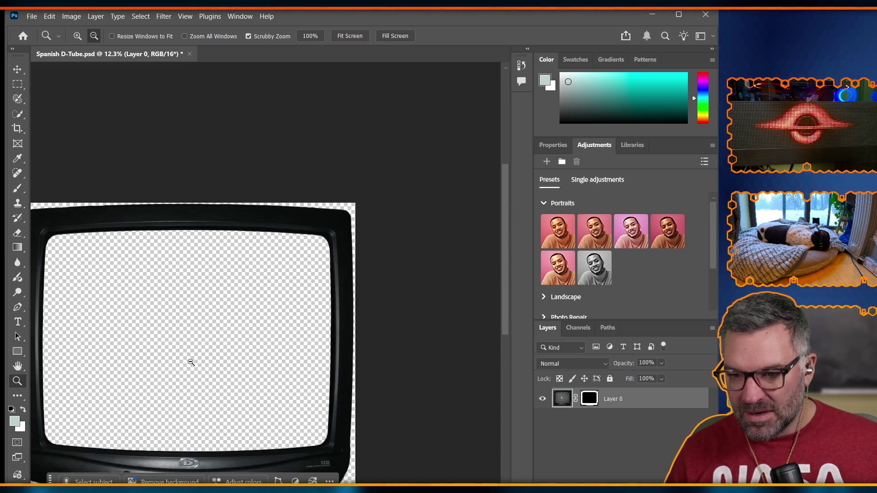
pyautogui.keyDown('alt'); pyautogui.click(190, 357); pyautogui.keyUp('alt')
pyautogui.moveTo(306, 333)
pyautogui.mouseDown()
pyautogui.moveTo(315, 335)
pyautogui.moveTo(320, 429)
pyautogui.mouseUp()
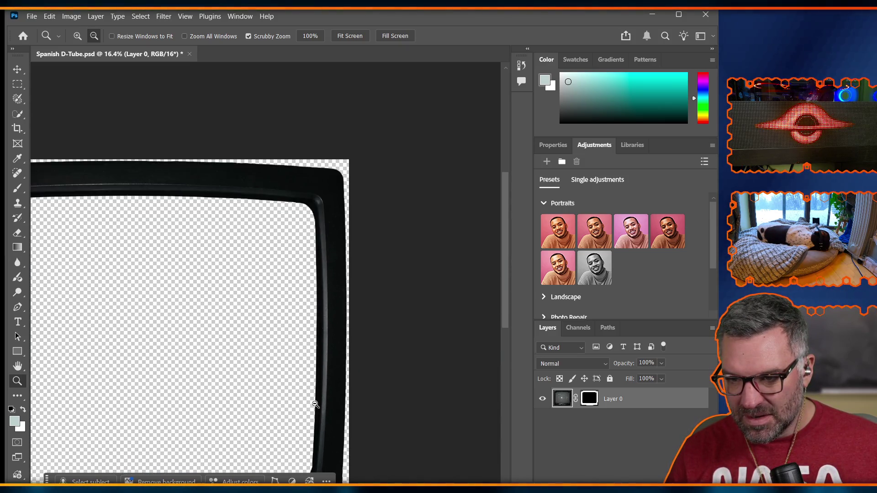
pyautogui.moveTo(508, 293); pyautogui.dragTo(511, 369)
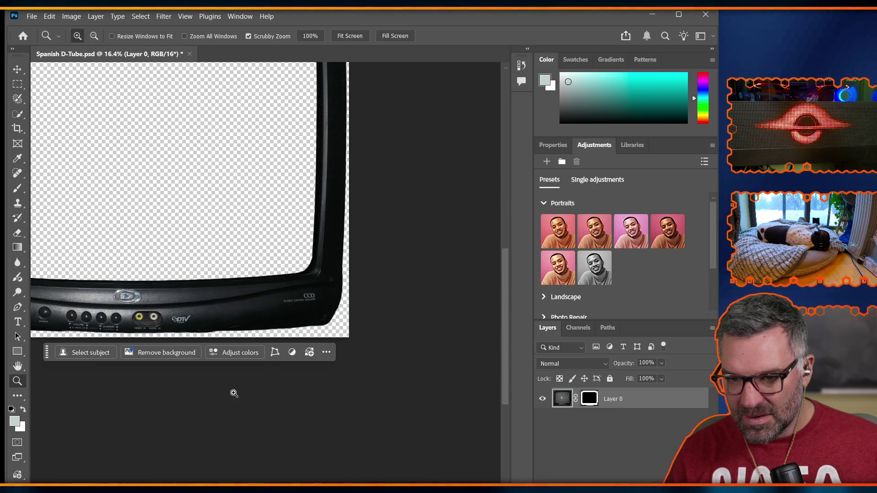
pyautogui.hscroll(-6, 247, 315)
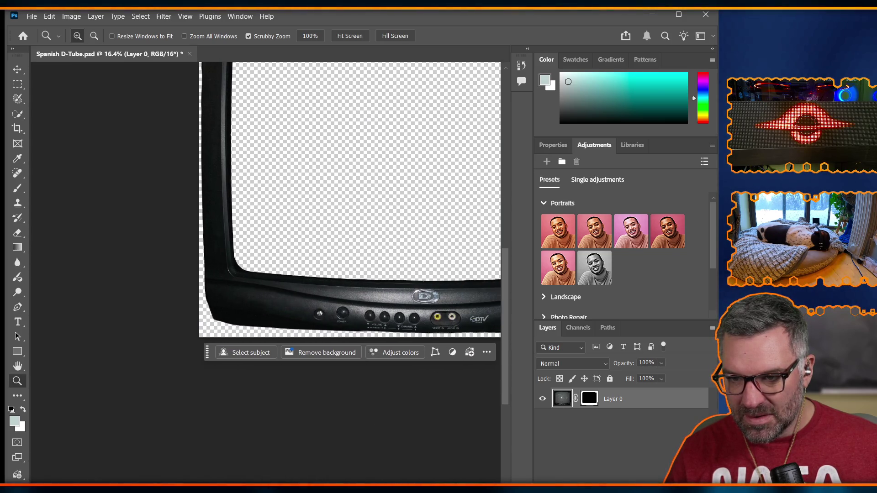
pyautogui.scroll(2, 247, 315)
pyautogui.scroll(4, 247, 315)
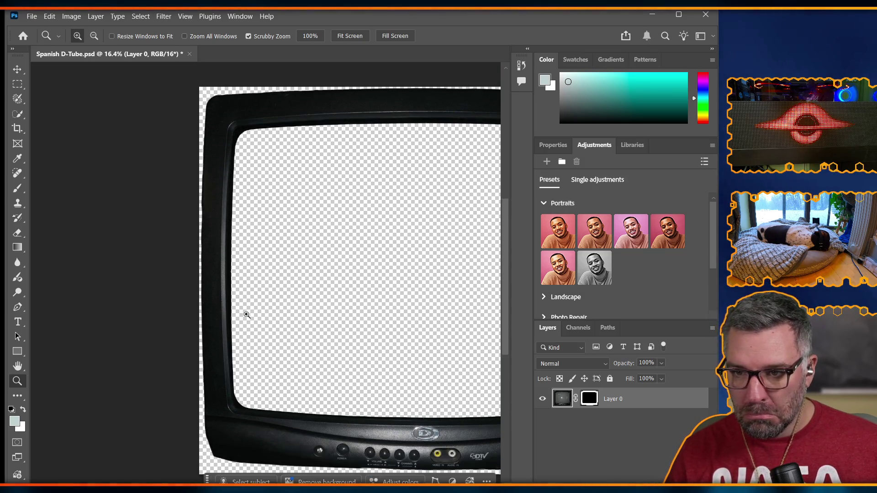
pyautogui.scroll(-3, 247, 315)
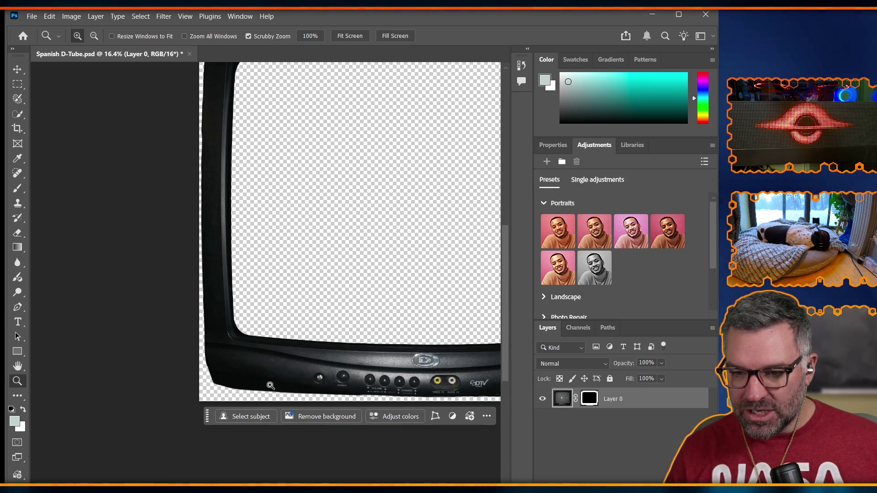
pyautogui.hscroll(3, 247, 316)
pyautogui.hscroll(-10, 265, 228)
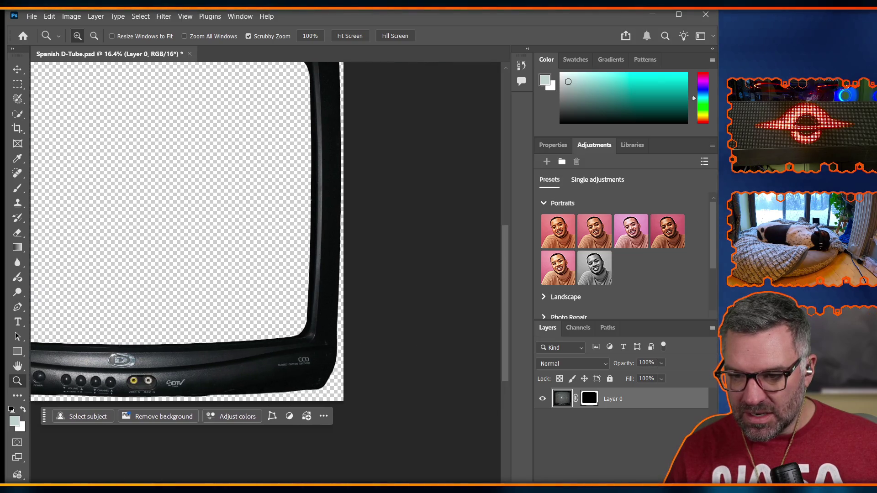
pyautogui.hscroll(1, 174, 260)
pyautogui.scroll(3, 173, 260)
pyautogui.scroll(3, 174, 260)
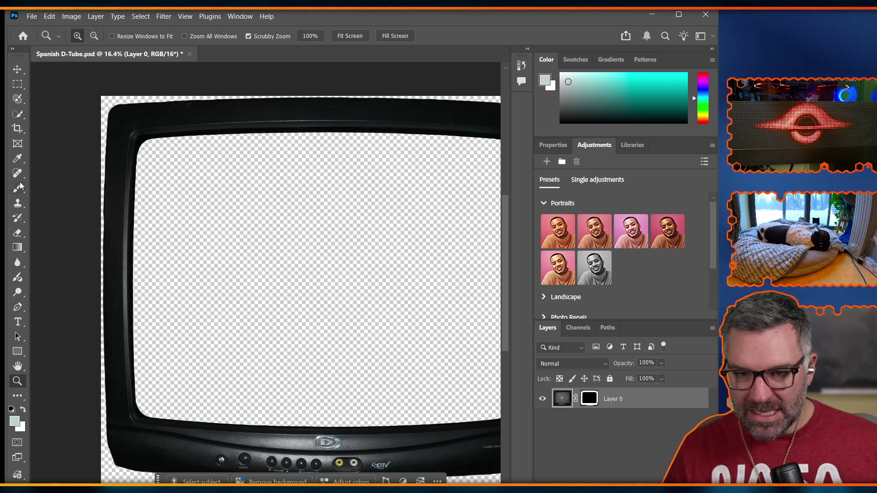
pyautogui.moveTo(59, 208); pyautogui.dragTo(104, 198)
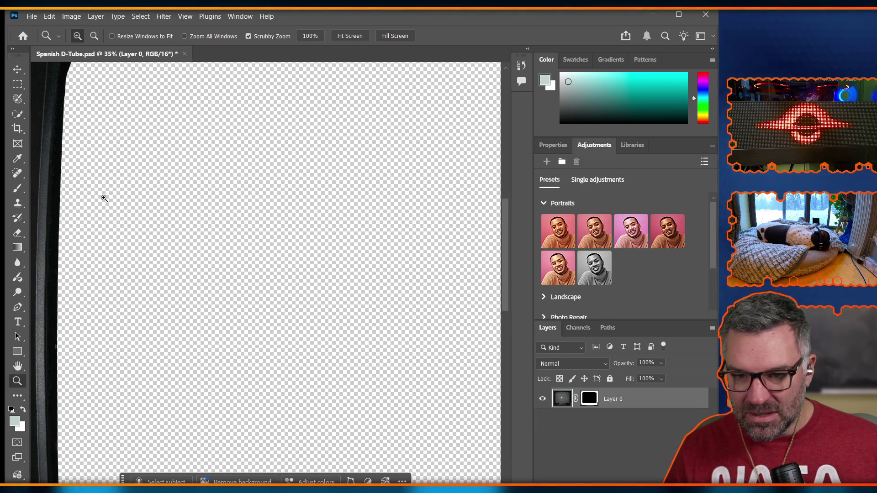
pyautogui.hscroll(-5, 104, 198)
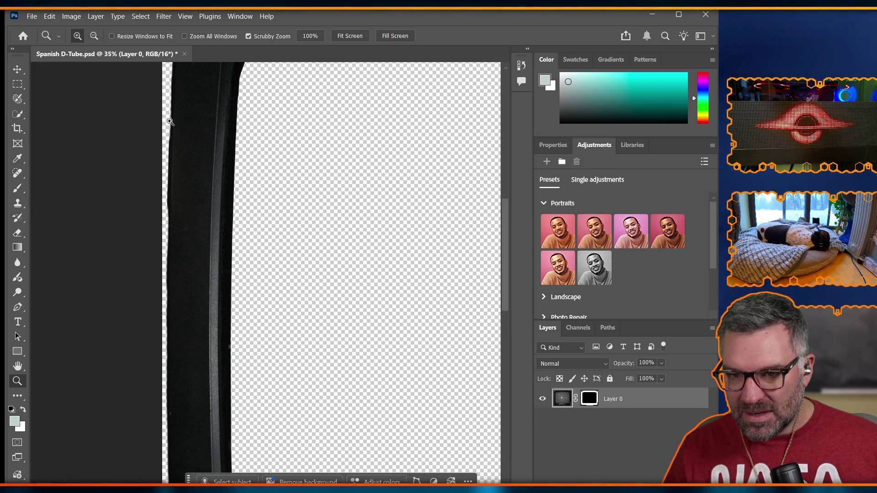
pyautogui.rightClick(606, 408)
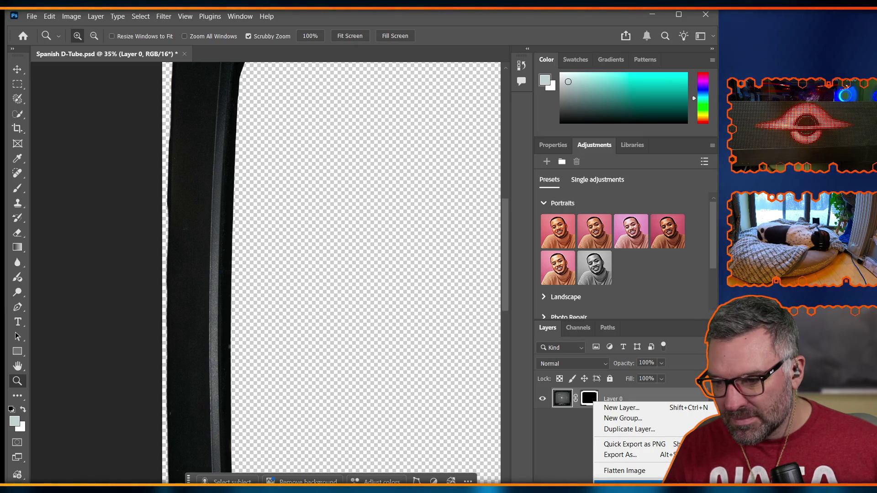
# Apply the layer mask to Layer 0, undoing an accidental flatten to keep transparency
pyautogui.click(639, 473)
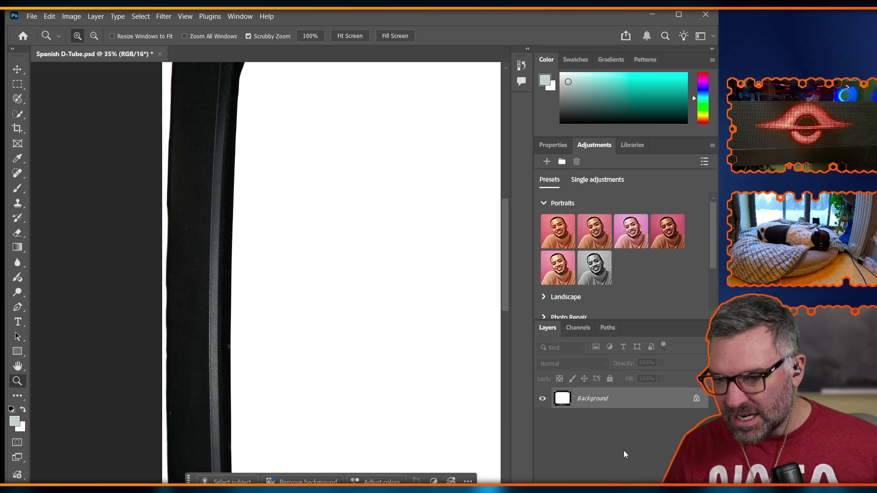
pyautogui.hotkey('ctrl', 'z')
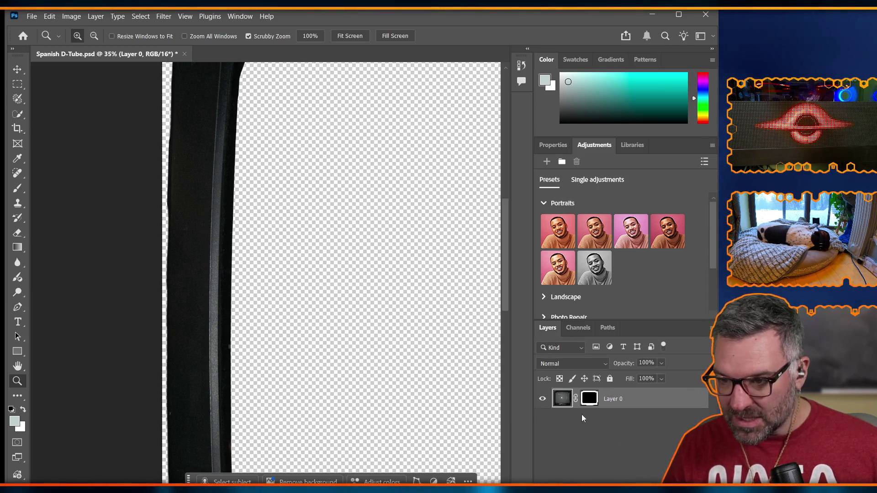
pyautogui.rightClick(591, 402)
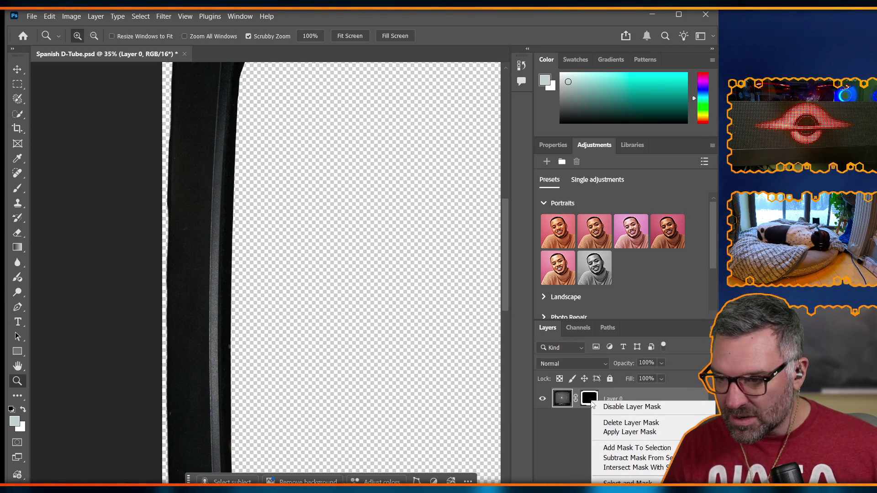
pyautogui.click(624, 433)
pyautogui.scroll(5, 276, 304)
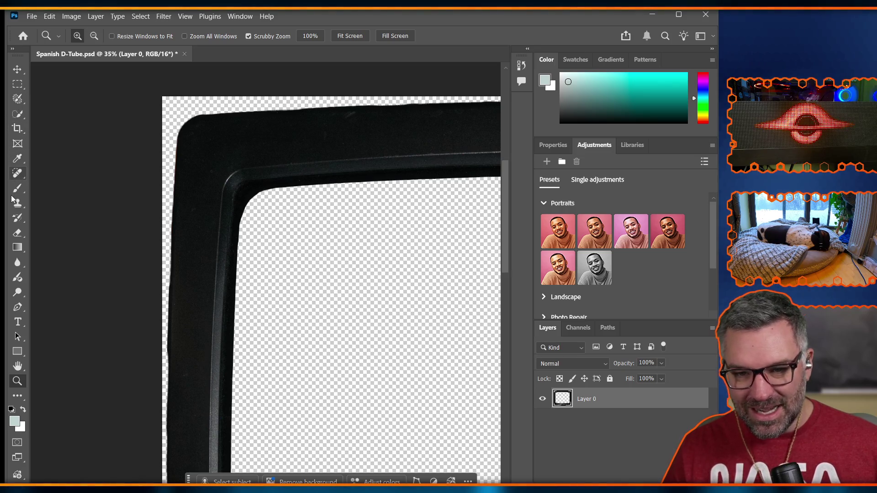
# Set the Eraser to 136 px at 26% hardness and erase fringe along the frame's left edge
pyautogui.click(17, 233)
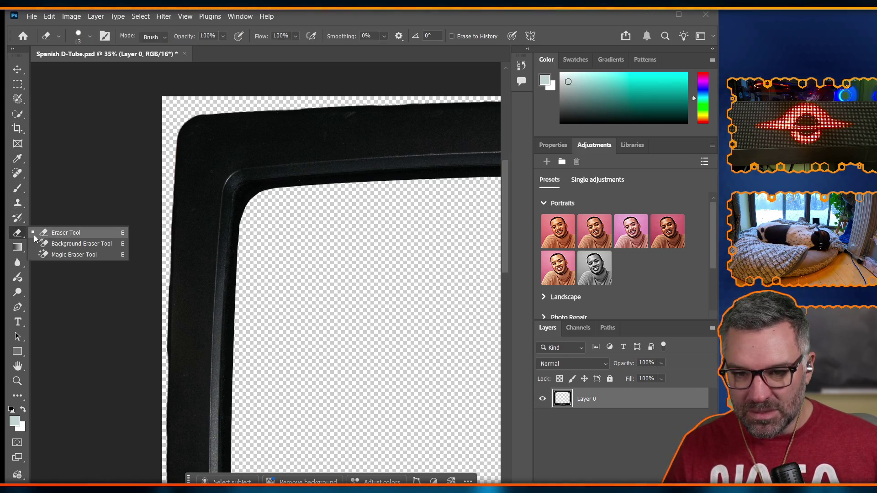
pyautogui.click(50, 233)
pyautogui.click(89, 37)
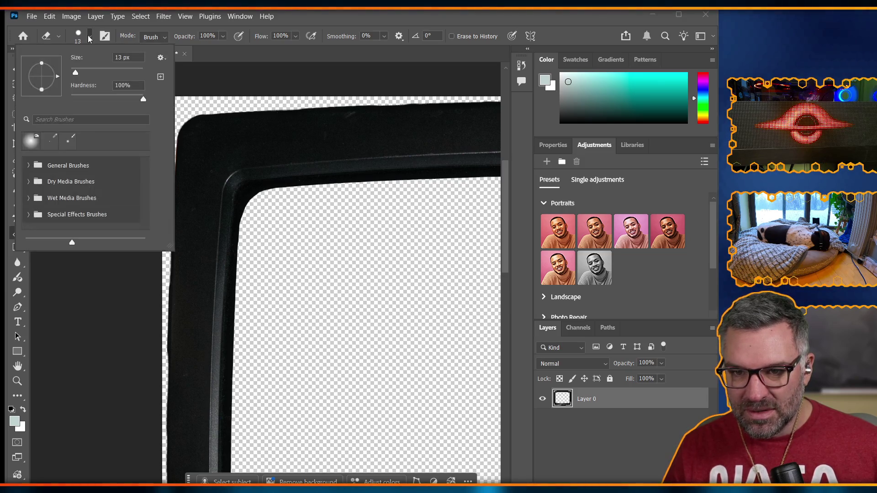
pyautogui.moveTo(143, 99); pyautogui.dragTo(89, 99)
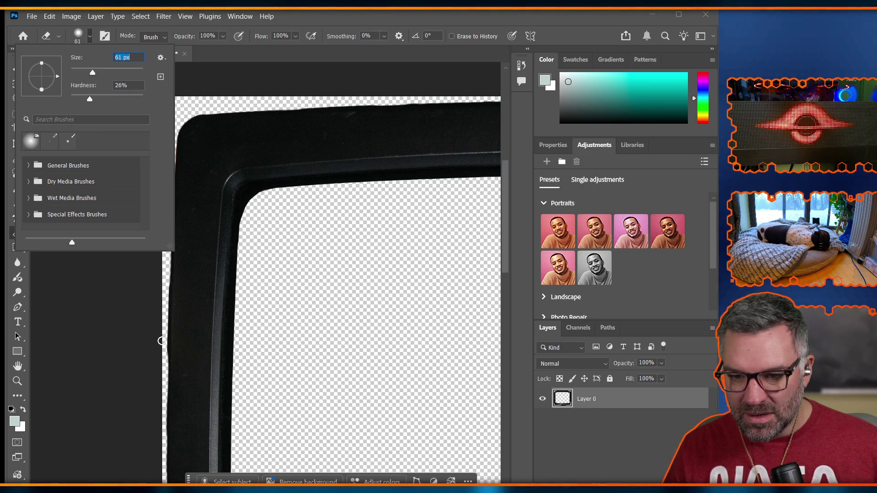
pyautogui.click(93, 72)
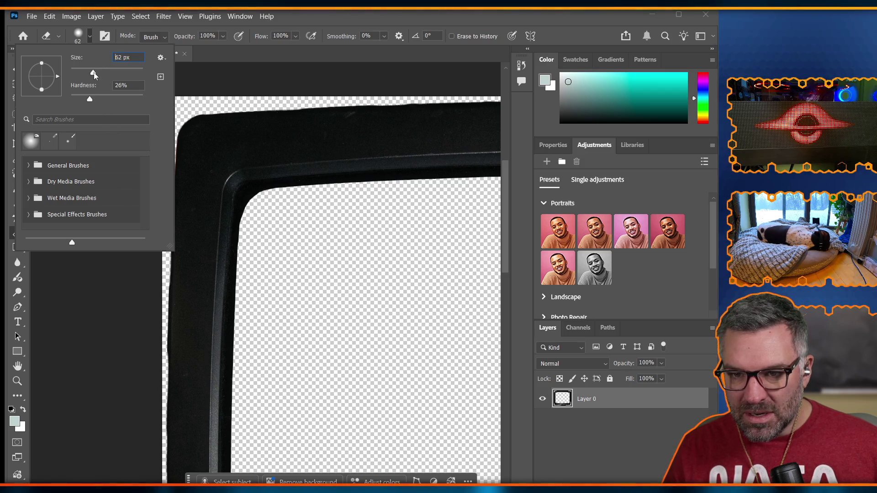
pyautogui.moveTo(143, 78)
pyautogui.mouseDown()
pyautogui.moveTo(91, 82)
pyautogui.moveTo(115, 80)
pyautogui.mouseUp()
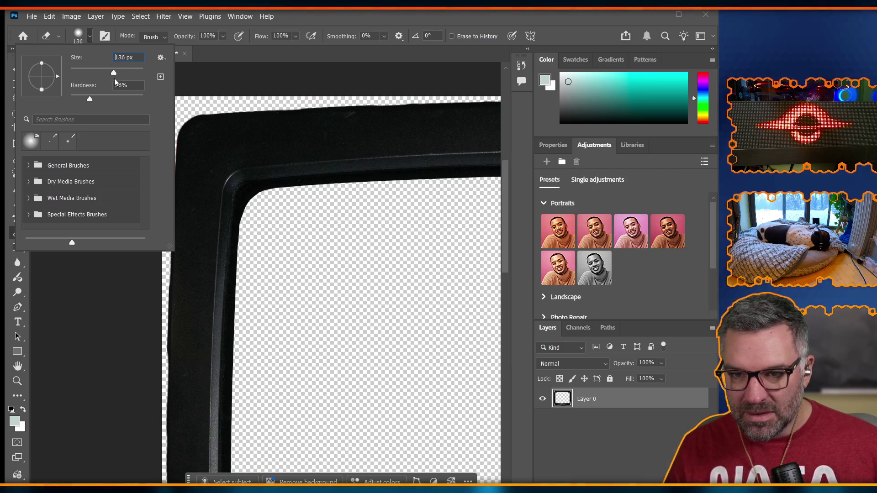
pyautogui.click(158, 339)
pyautogui.moveTo(157, 354); pyautogui.dragTo(175, 379)
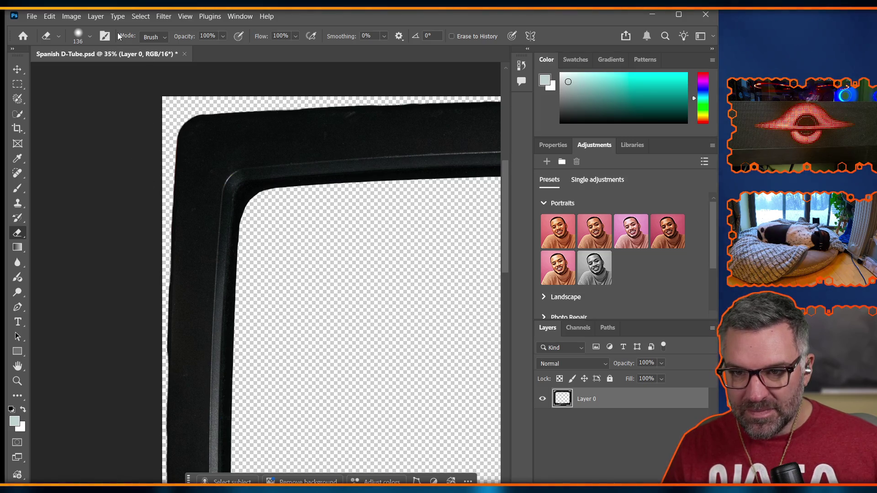
# Restore the eraser brush hardness to 100%
pyautogui.click(91, 38)
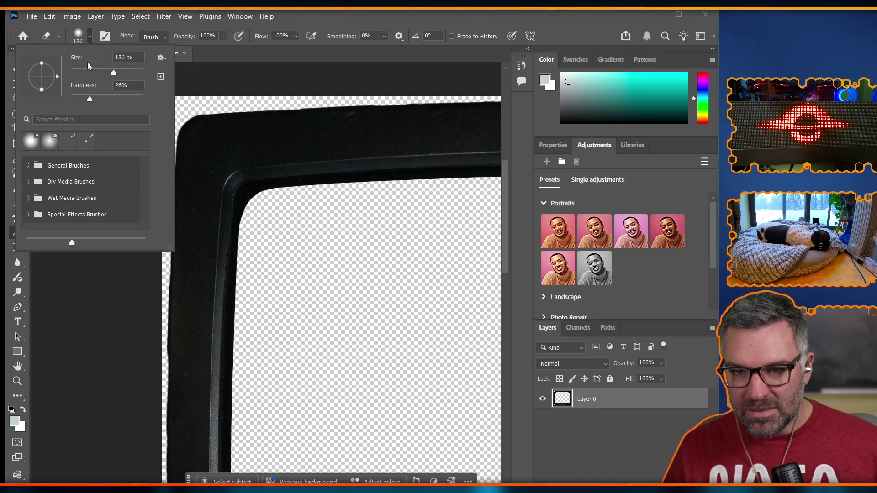
pyautogui.click(44, 297)
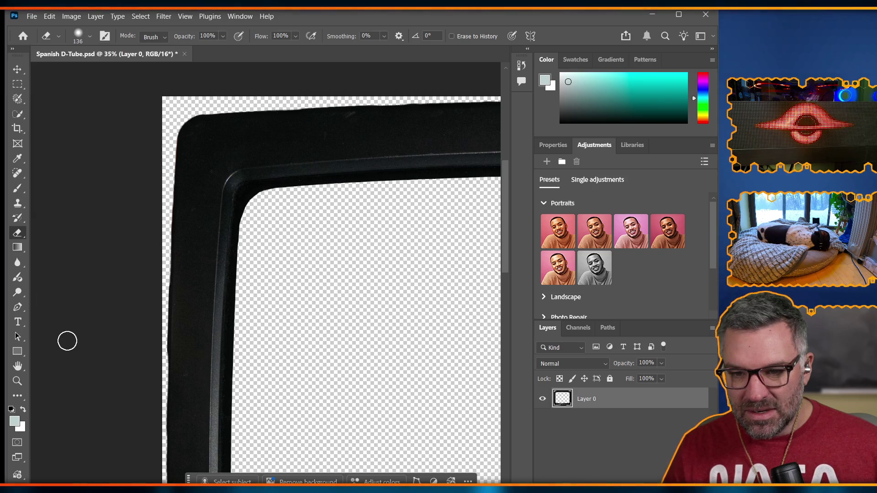
pyautogui.scroll(-10, 176, 175)
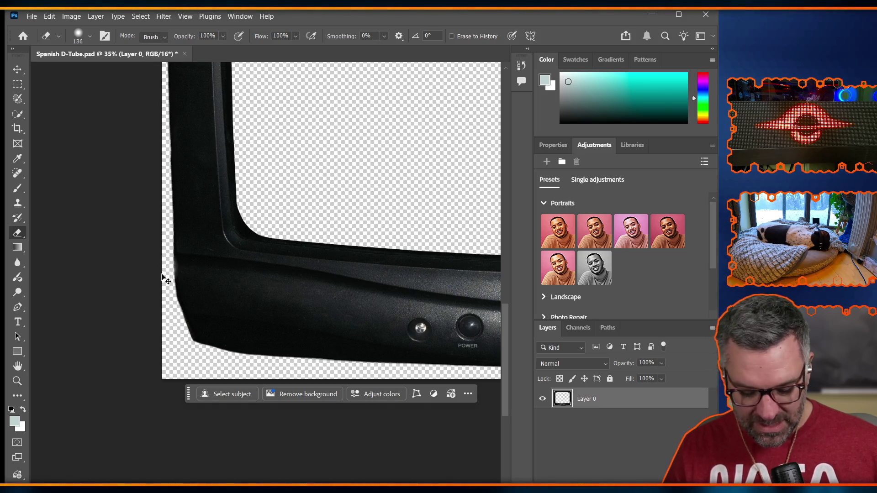
pyautogui.click(90, 36)
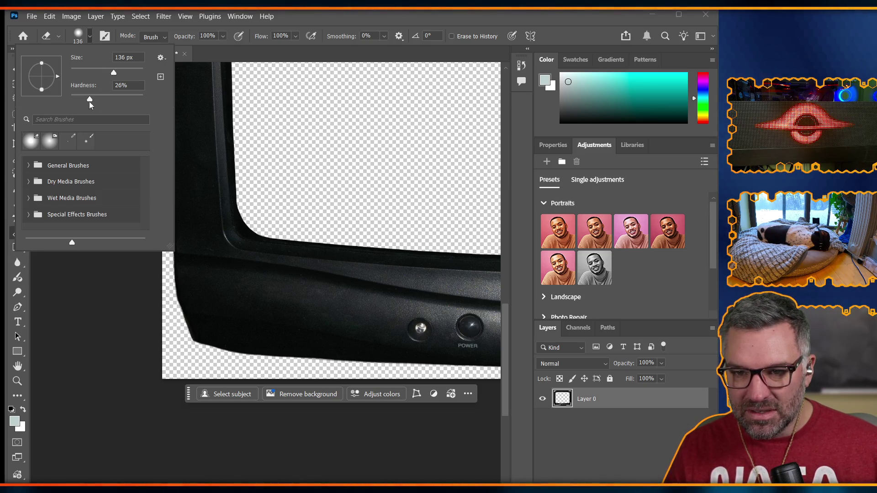
pyautogui.moveTo(91, 101); pyautogui.dragTo(146, 110)
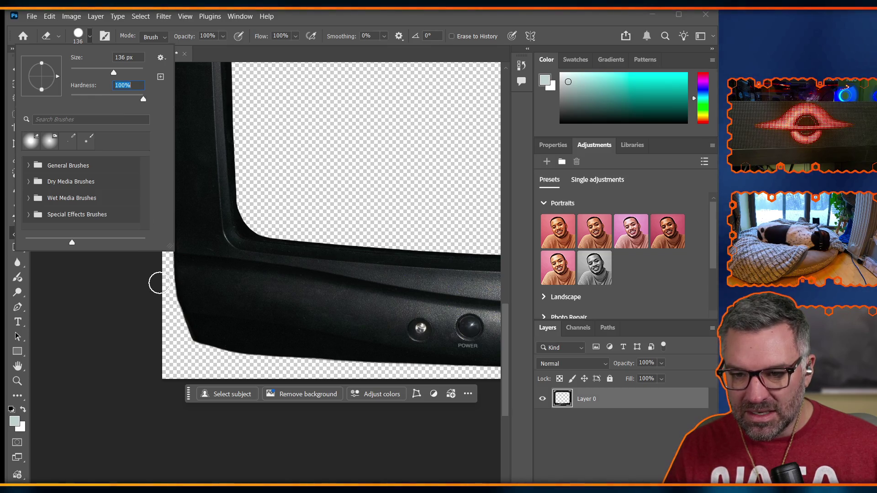
pyautogui.click(159, 283)
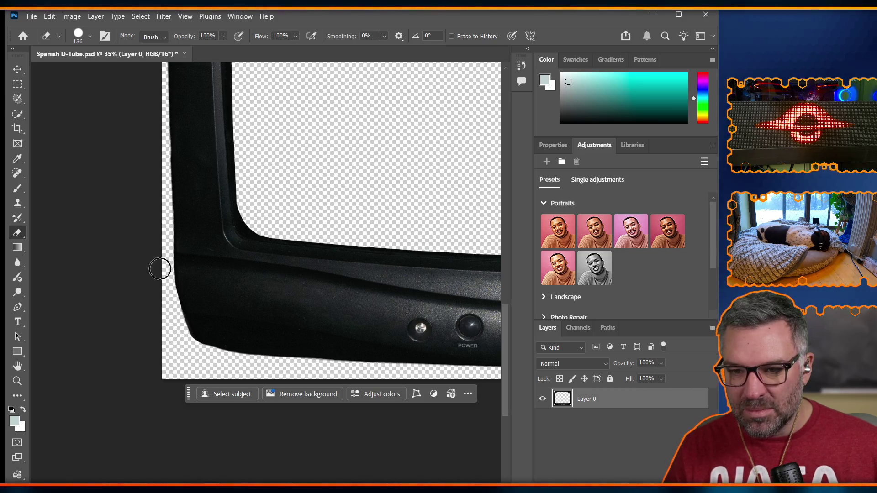
pyautogui.scroll(3, 164, 275)
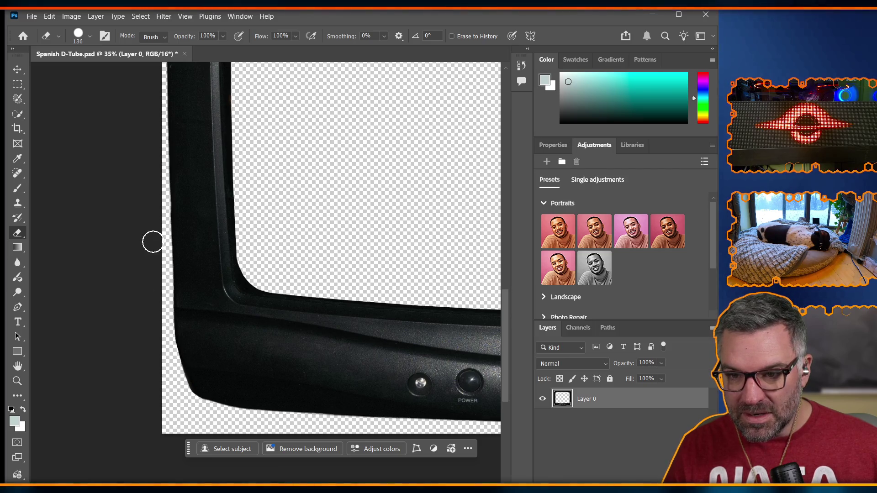
pyautogui.scroll(5, 153, 217)
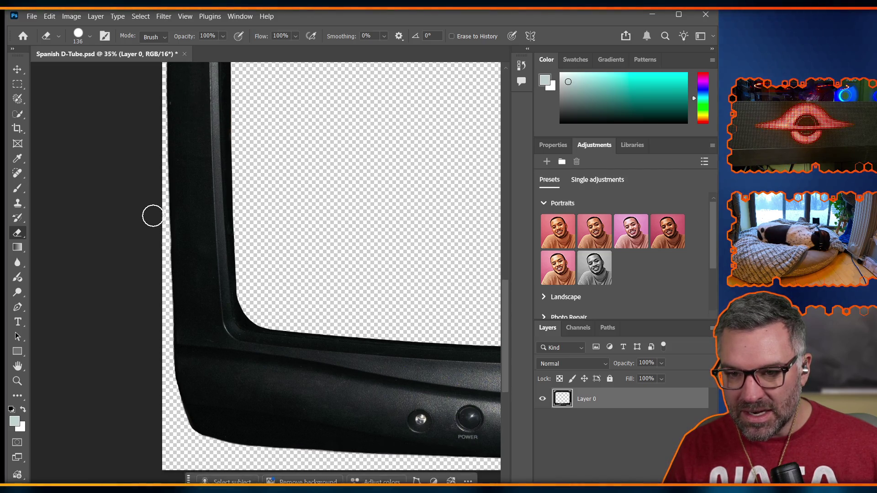
pyautogui.scroll(3, 146, 234)
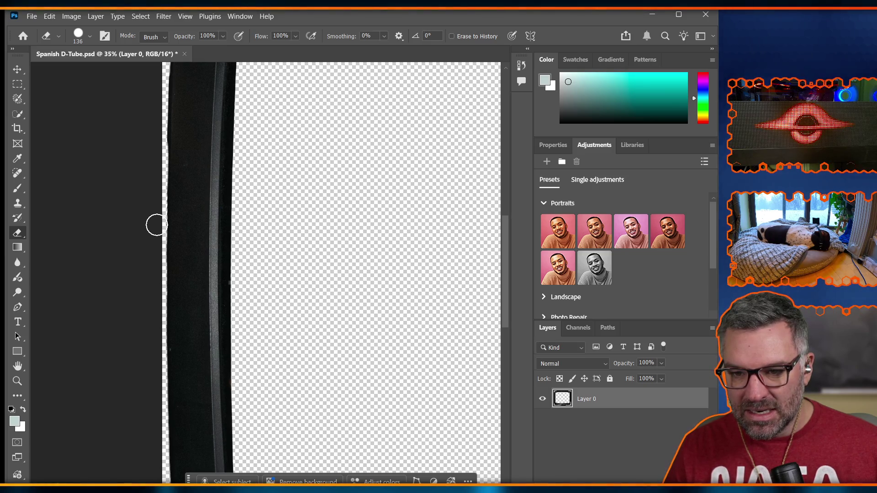
pyautogui.scroll(3, 138, 265)
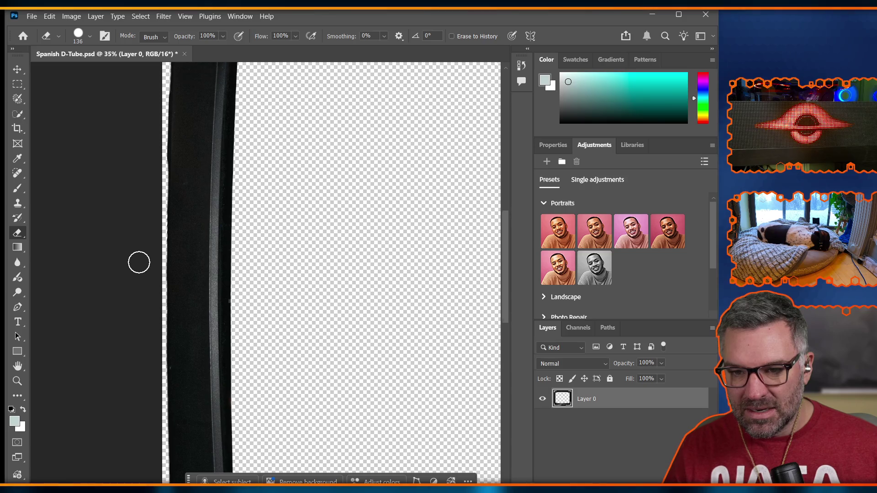
pyautogui.scroll(2, 144, 249)
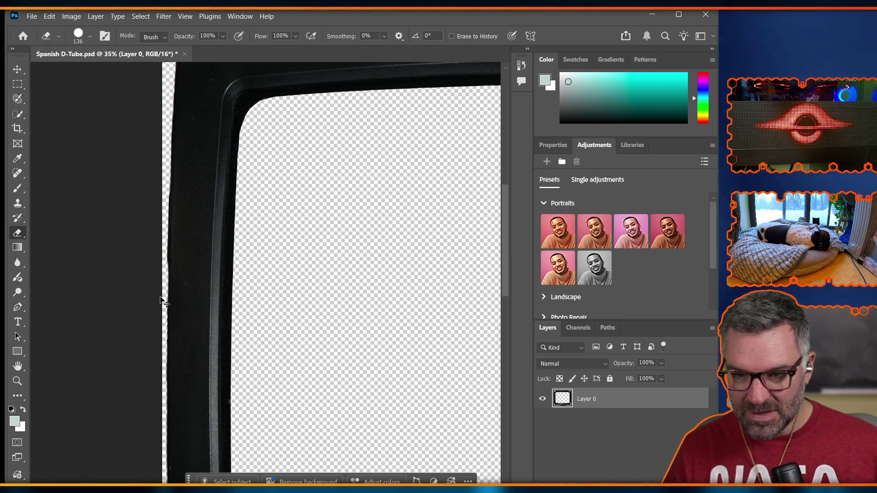
pyautogui.scroll(5, 202, 357)
pyautogui.scroll(2, 94, 196)
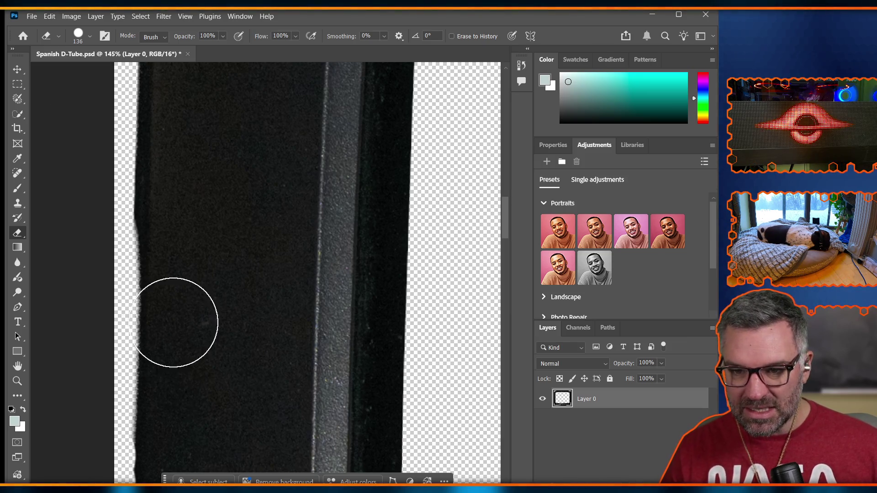
pyautogui.scroll(1, 71, 266)
pyautogui.scroll(3, 71, 266)
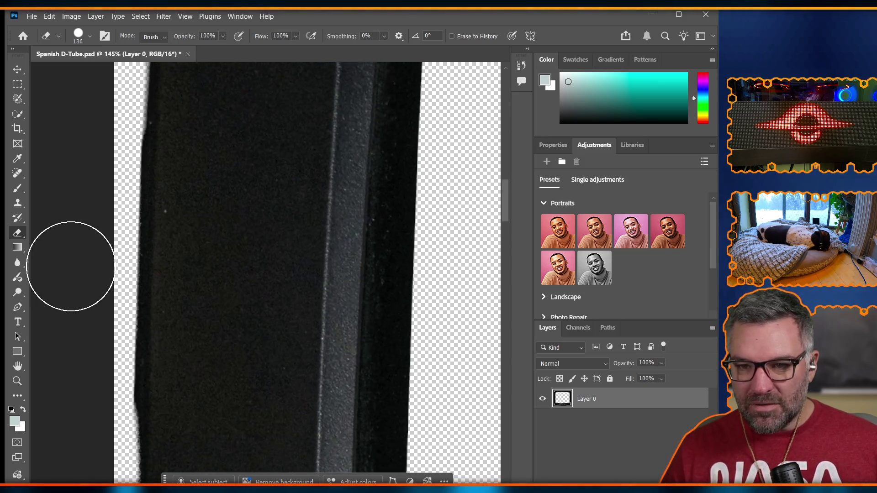
pyautogui.scroll(2, 71, 266)
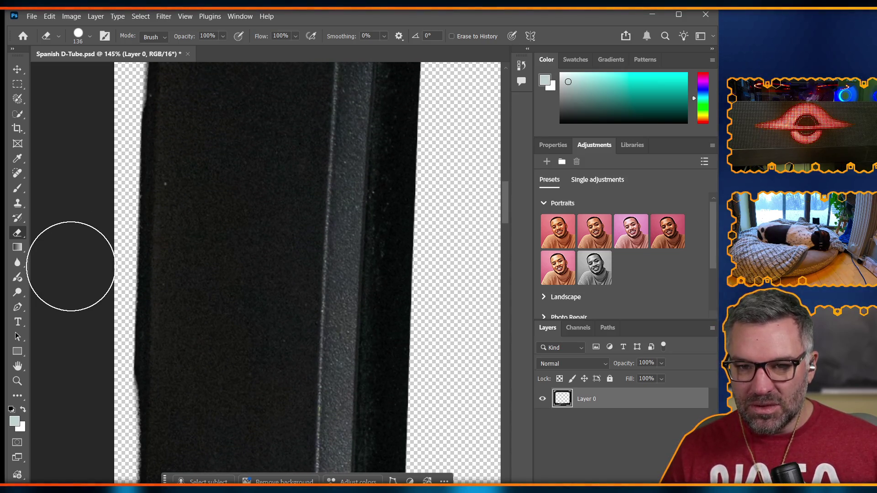
# Switch to the Polygonal Lasso Tool, cancelling the unfinished outline
pyautogui.click(16, 85)
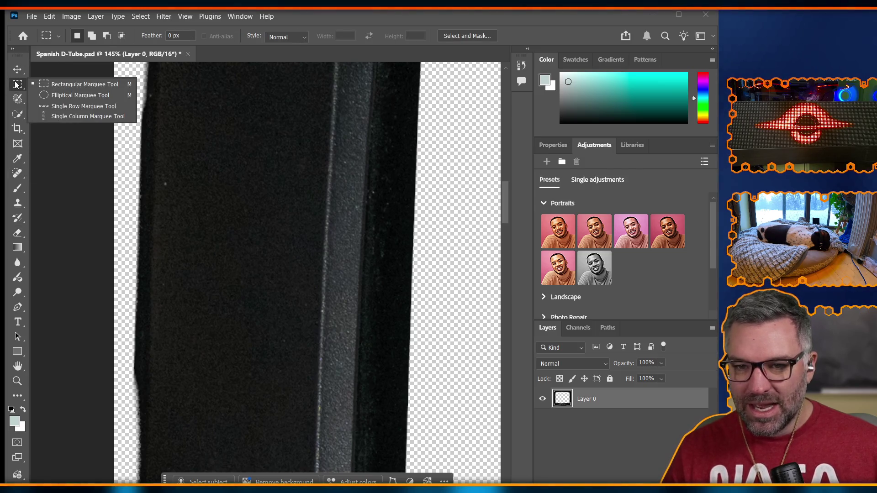
pyautogui.click(16, 103)
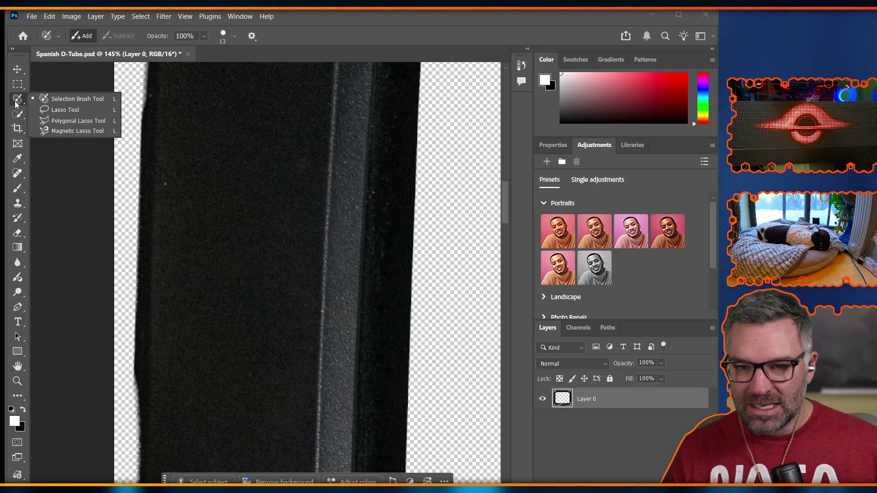
pyautogui.click(60, 123)
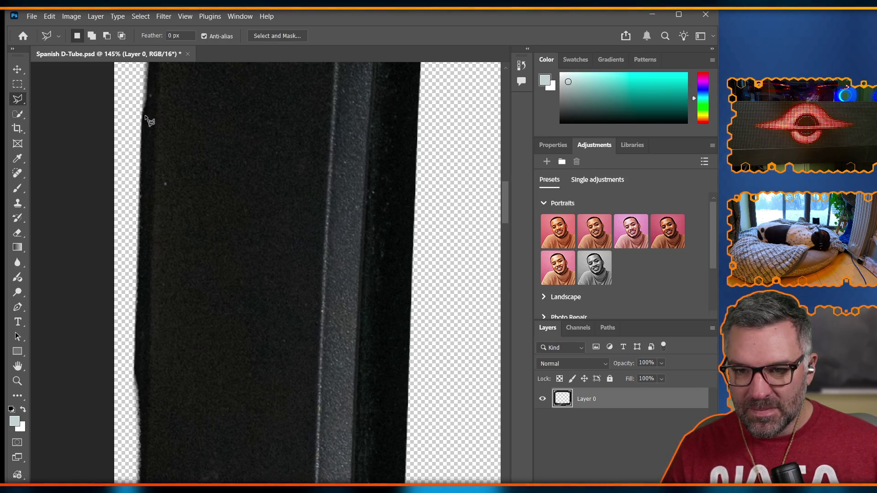
pyautogui.press('Escape')
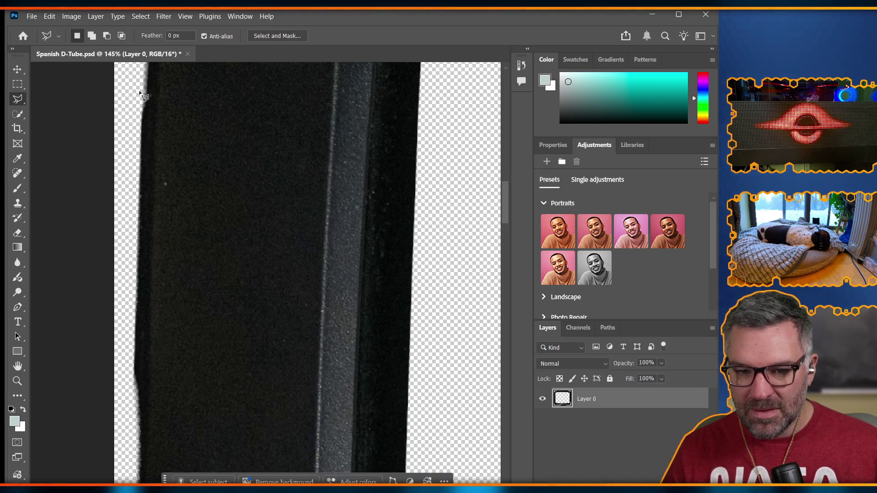
# Outline the left-edge fringe strip with a three-point lasso and remove it
pyautogui.click(146, 86)
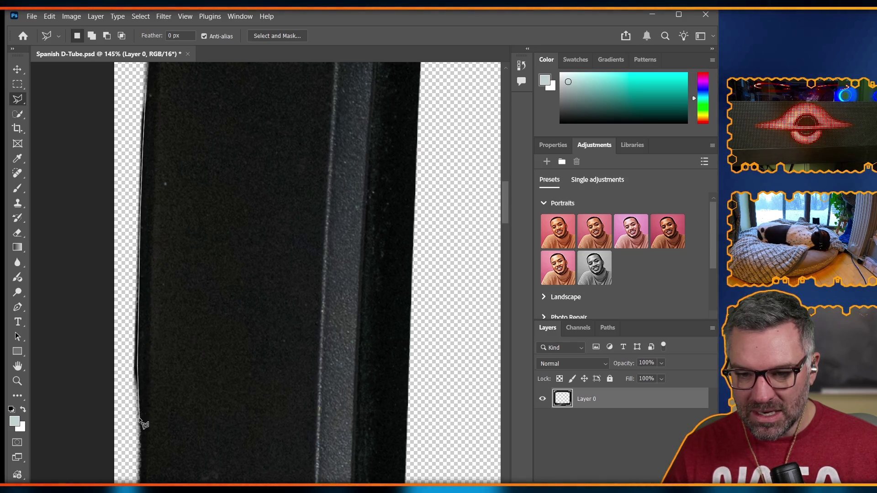
pyautogui.click(122, 422)
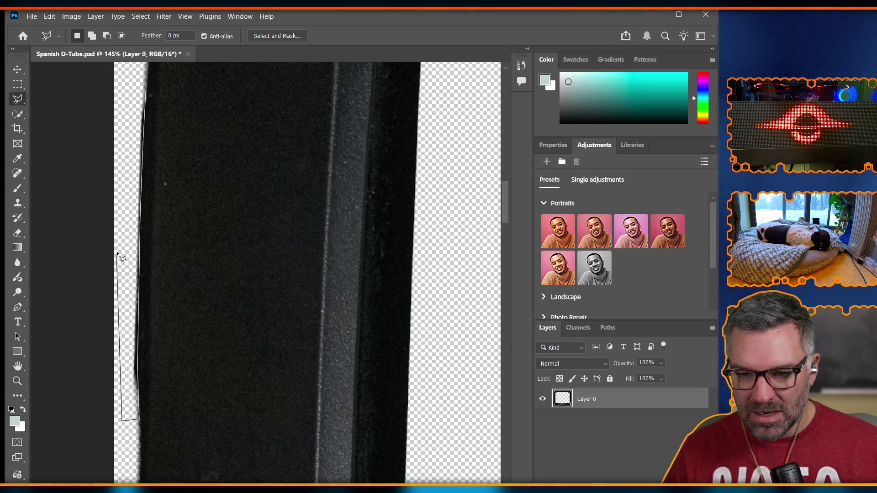
pyautogui.click(117, 81)
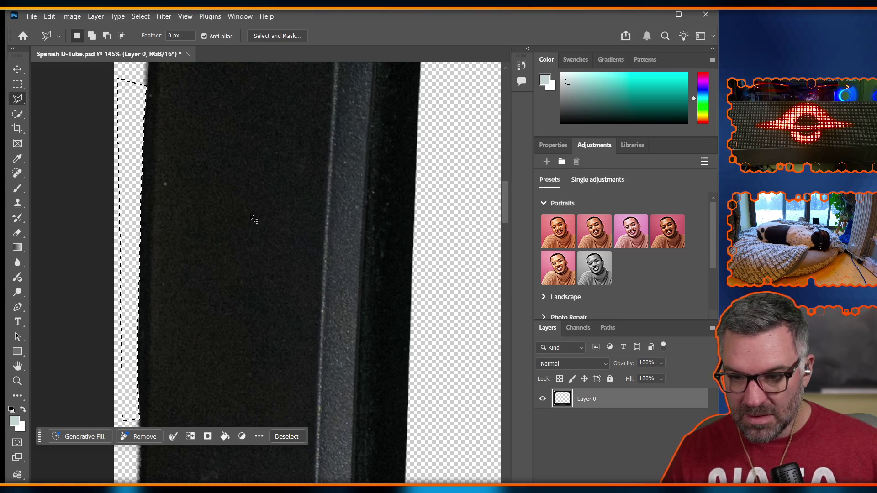
pyautogui.hotkey('ctrl', 'd')
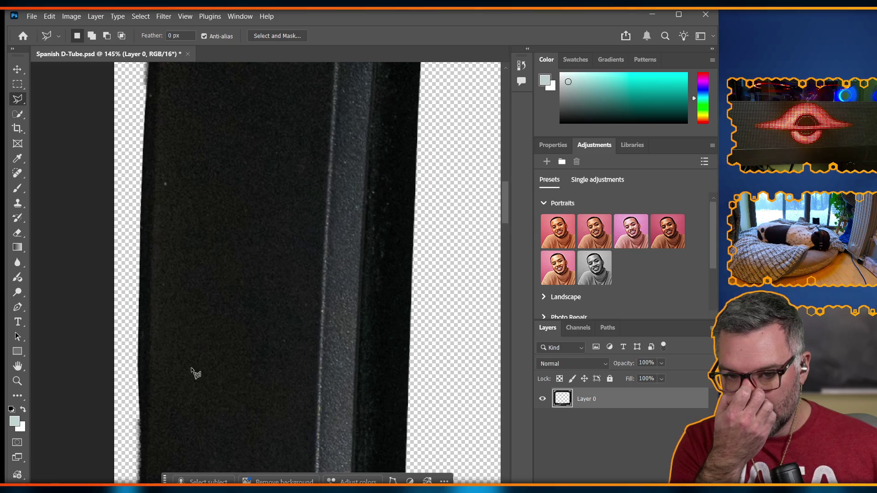
pyautogui.scroll(6, 192, 373)
pyautogui.scroll(8, 197, 346)
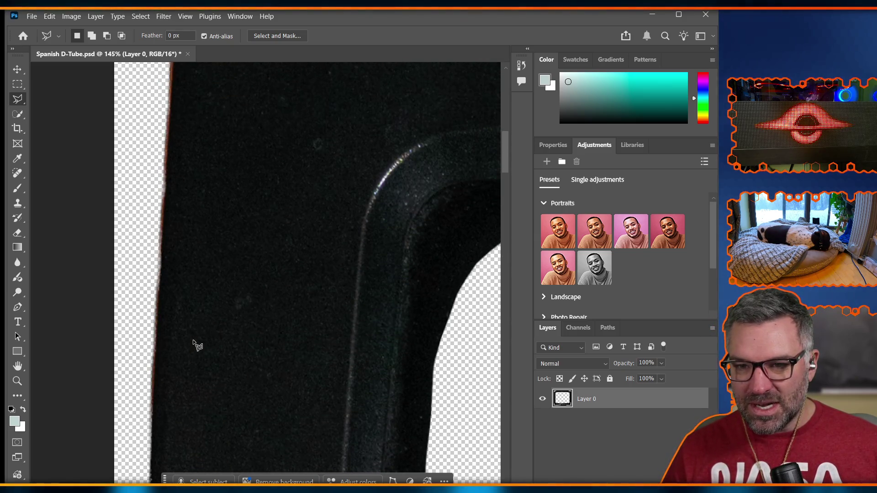
pyautogui.scroll(-1, 198, 346)
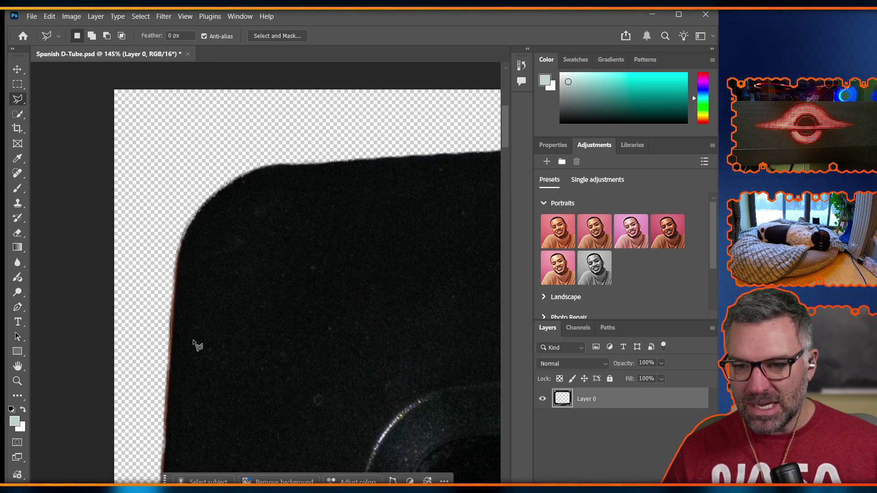
# Keep the Polygonal Lasso and anchor the first outline points at the bezel's rounded top-left corner
pyautogui.rightClick(21, 100)
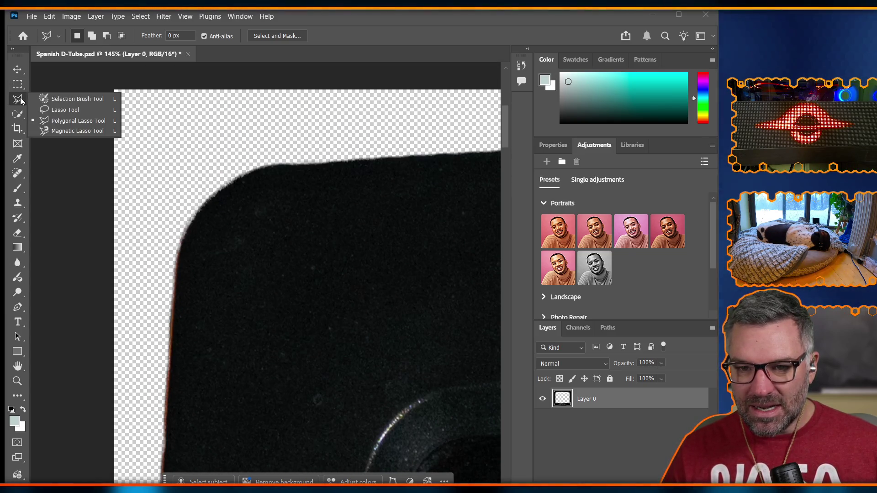
pyautogui.click(78, 120)
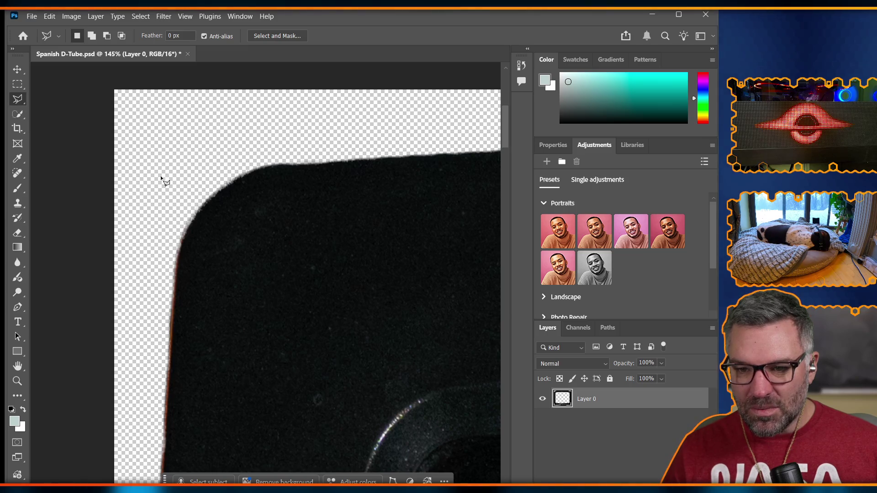
pyautogui.click(186, 235)
pyautogui.click(178, 257)
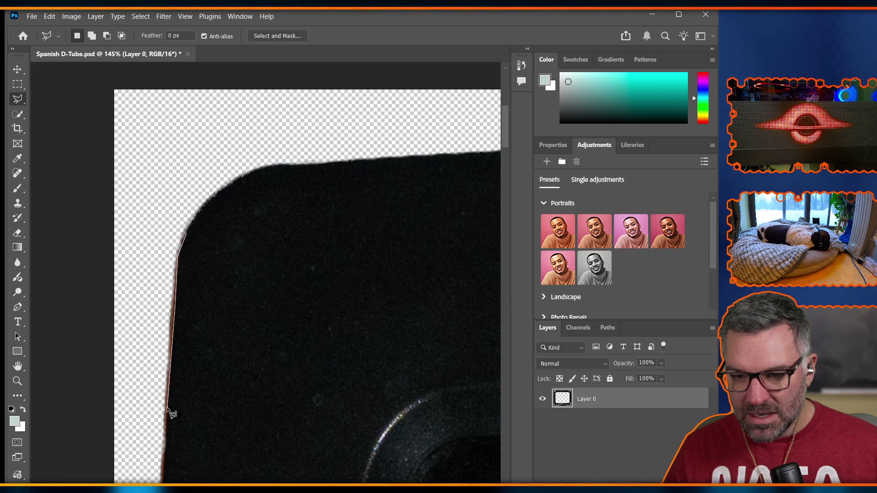
# Scroll down along the bezel's left edge to its lower curved corner, keeping the outline open
pyautogui.scroll(-2, 171, 456)
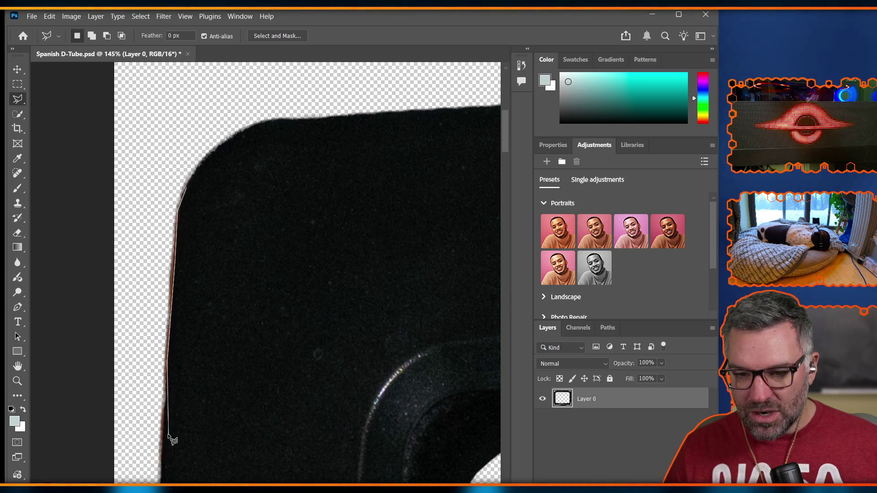
pyautogui.scroll(-5, 167, 450)
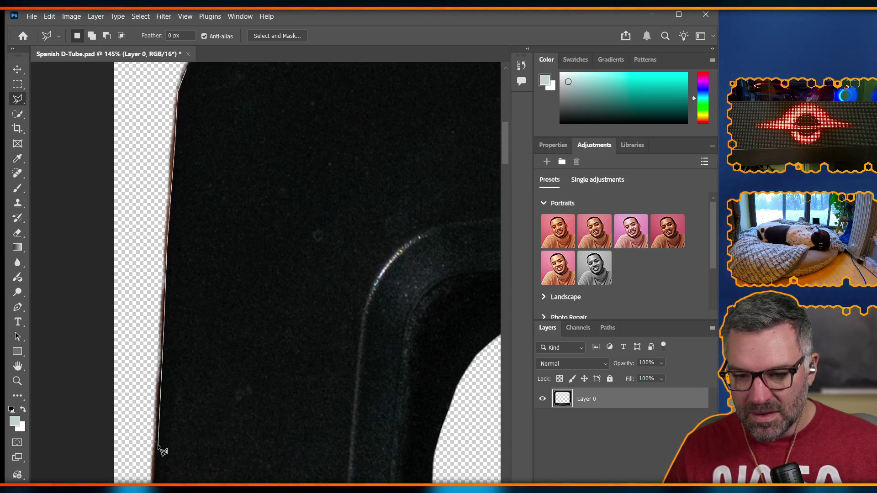
pyautogui.scroll(-3, 160, 453)
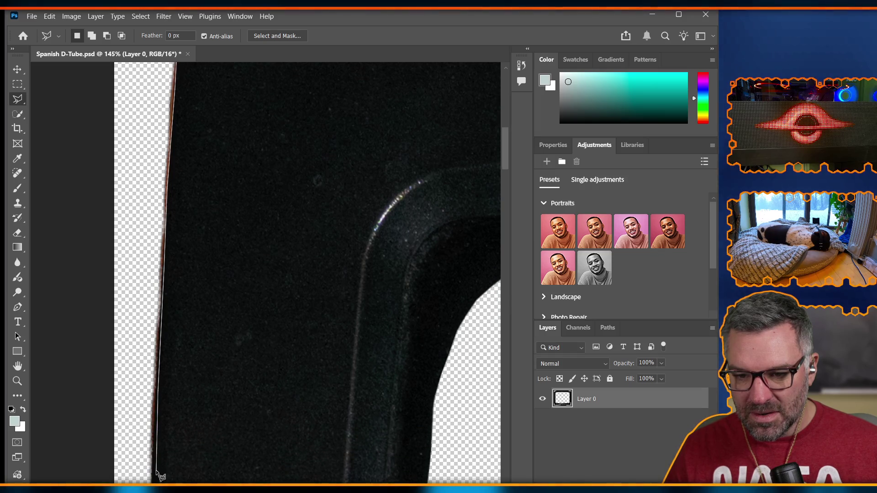
pyautogui.scroll(-3, 157, 457)
pyautogui.scroll(-5, 155, 457)
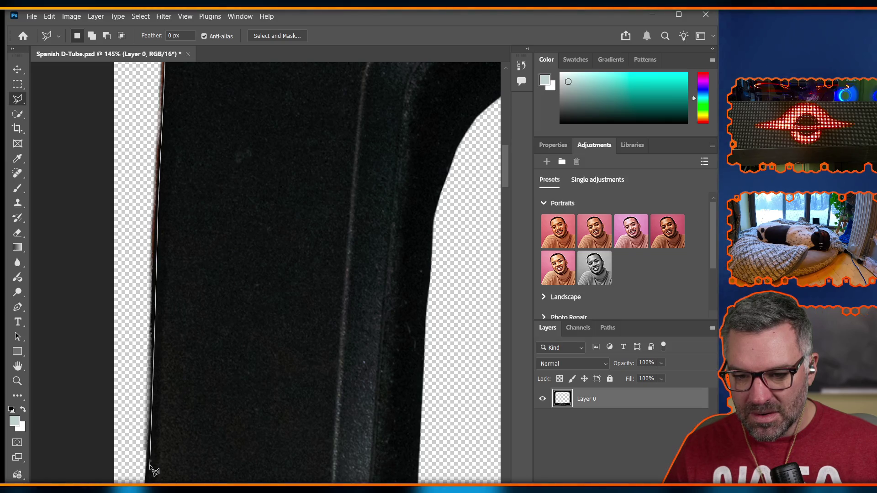
pyautogui.scroll(-3, 154, 473)
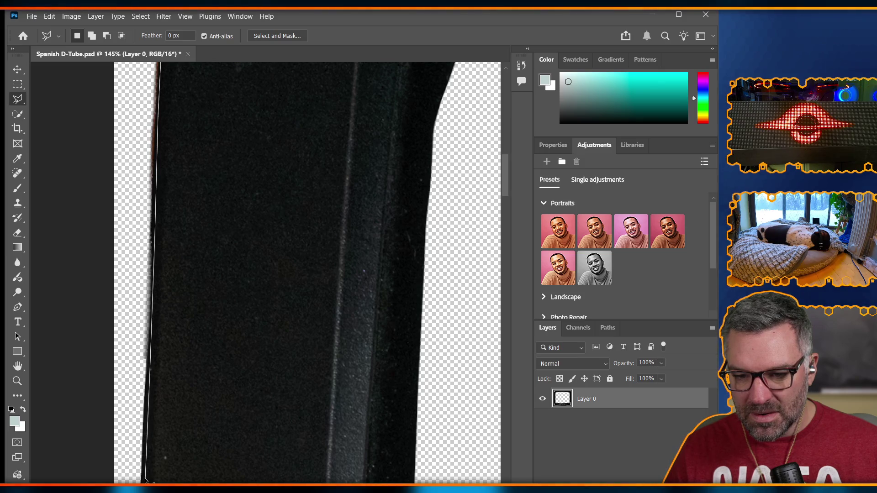
pyautogui.scroll(-12, 146, 480)
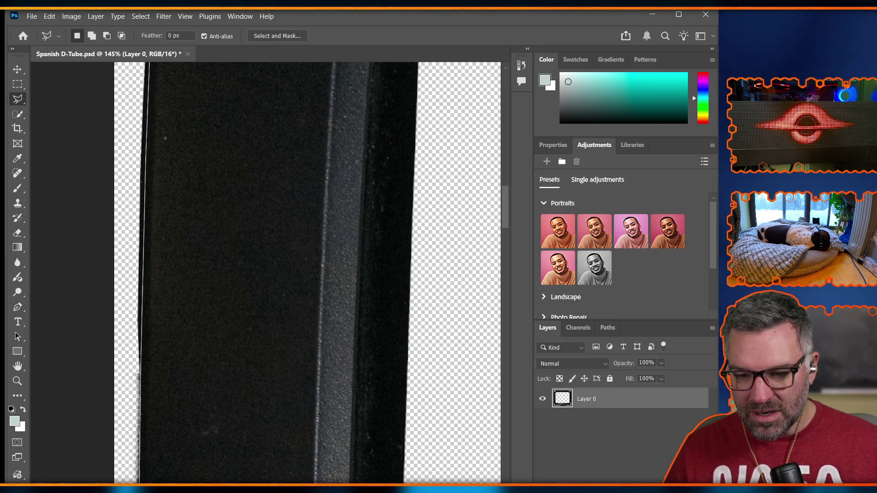
pyautogui.scroll(-2, 137, 477)
pyautogui.scroll(-2, 139, 473)
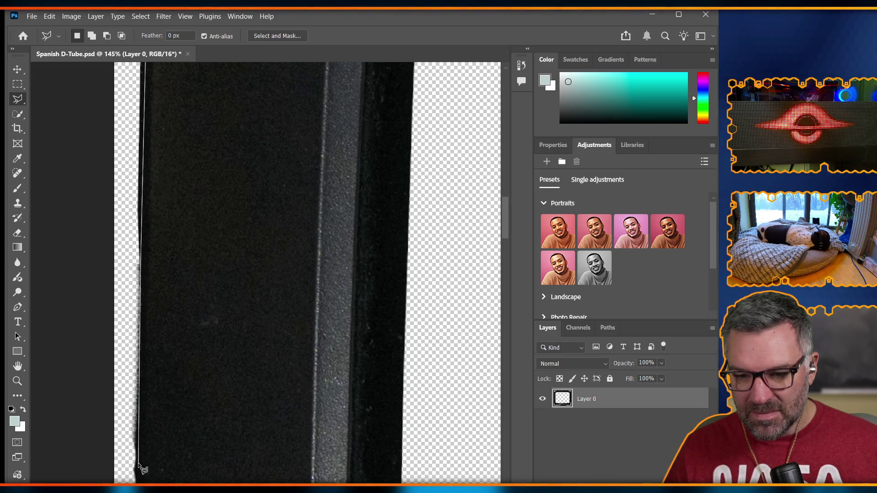
pyautogui.scroll(-3, 143, 469)
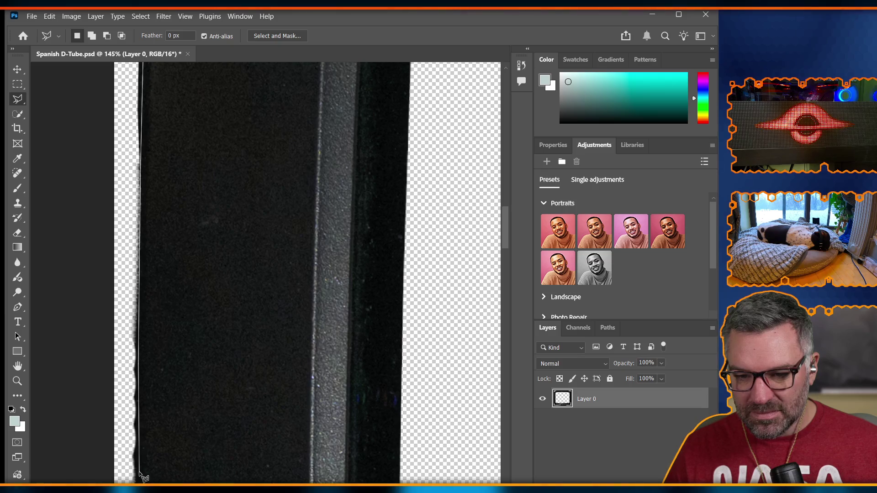
pyautogui.scroll(-3, 141, 475)
pyautogui.scroll(-2, 174, 297)
pyautogui.scroll(5, 146, 263)
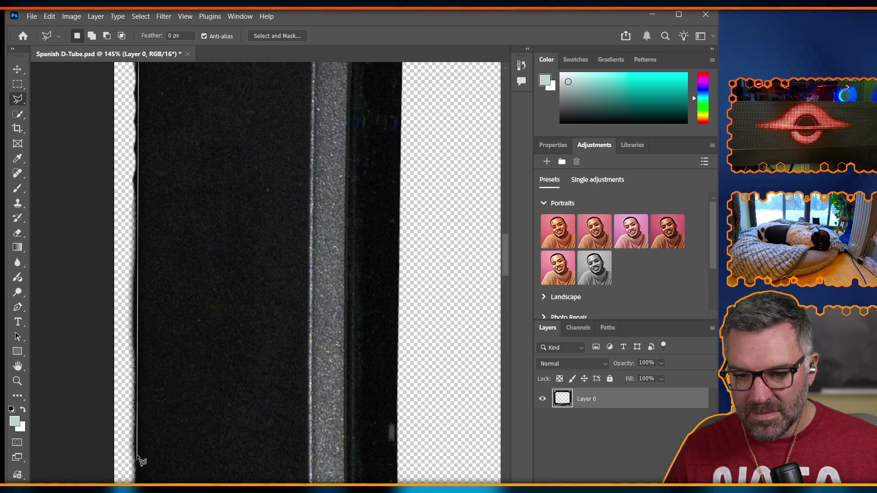
pyautogui.scroll(-1, 141, 471)
pyautogui.scroll(-1, 139, 467)
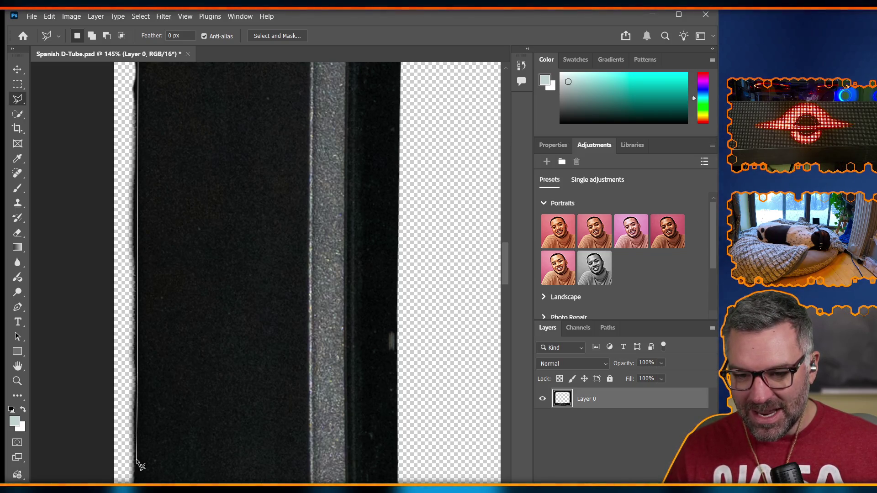
pyautogui.scroll(-1, 137, 464)
pyautogui.scroll(-3, 139, 475)
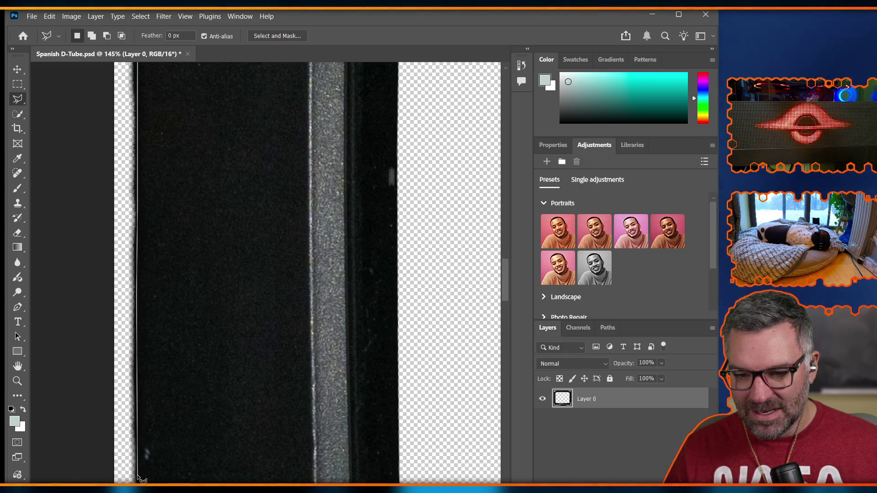
pyautogui.scroll(-3, 140, 478)
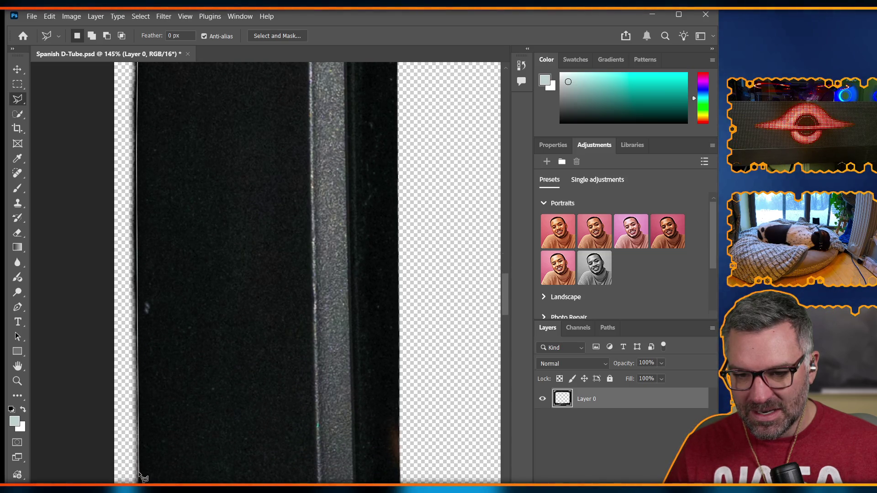
pyautogui.scroll(-3, 144, 477)
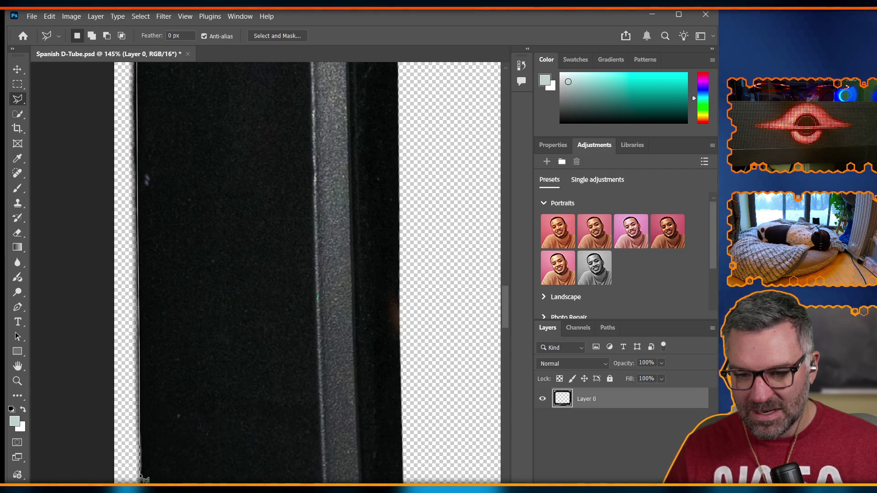
pyautogui.scroll(-3, 143, 480)
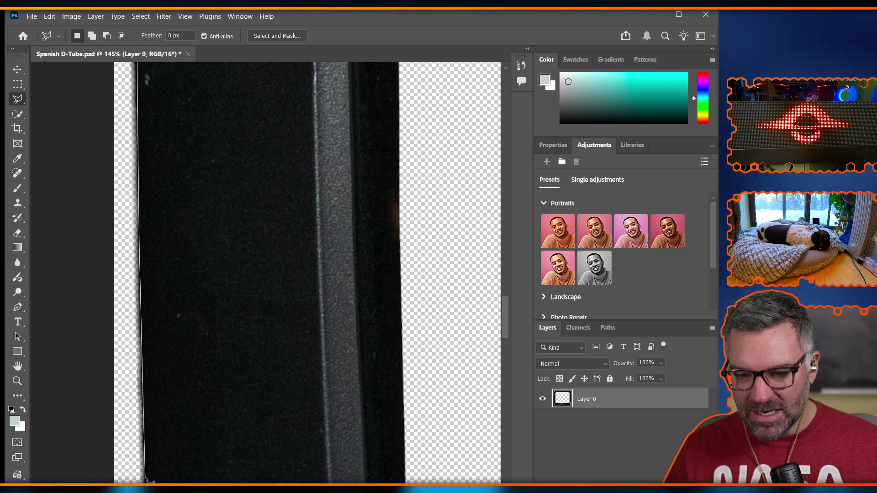
pyautogui.scroll(-4, 151, 478)
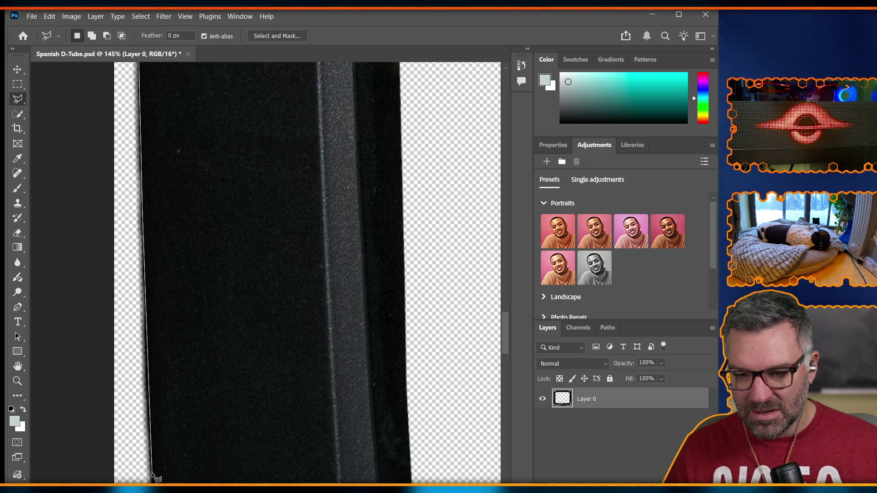
pyautogui.scroll(-2, 156, 477)
pyautogui.scroll(-2, 159, 477)
pyautogui.scroll(-2, 158, 477)
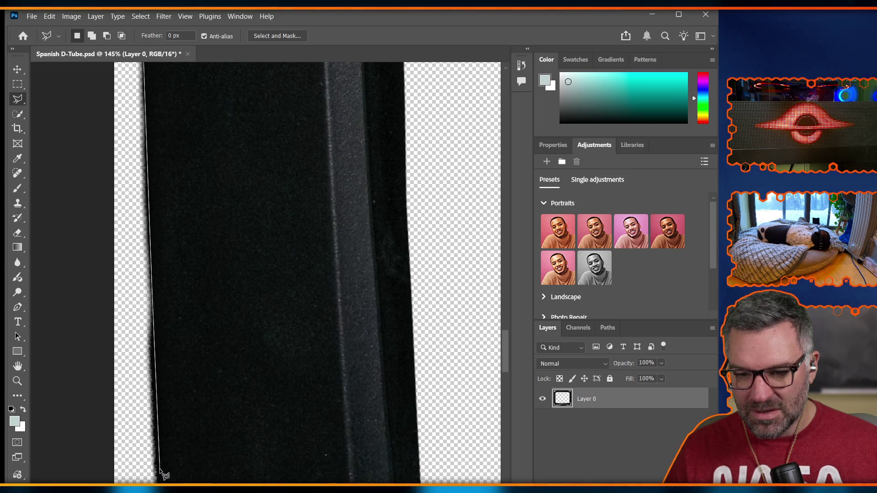
pyautogui.scroll(-3, 160, 474)
pyautogui.scroll(3, 172, 365)
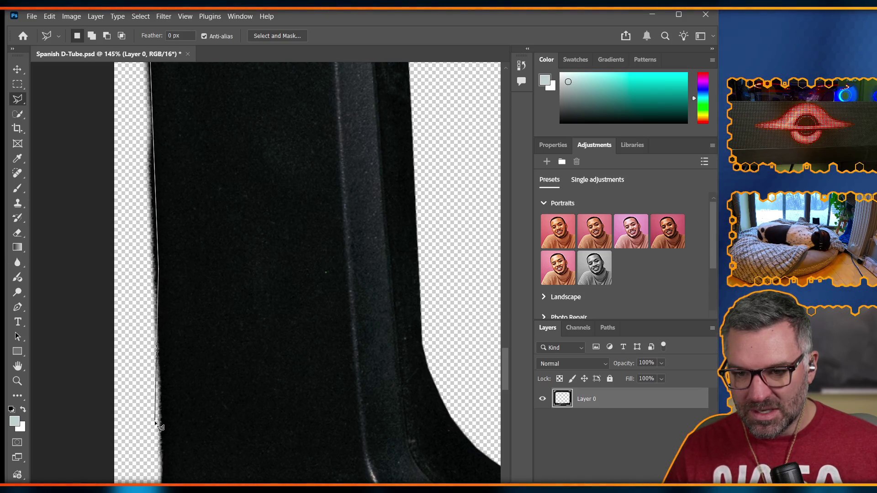
pyautogui.scroll(-2, 166, 459)
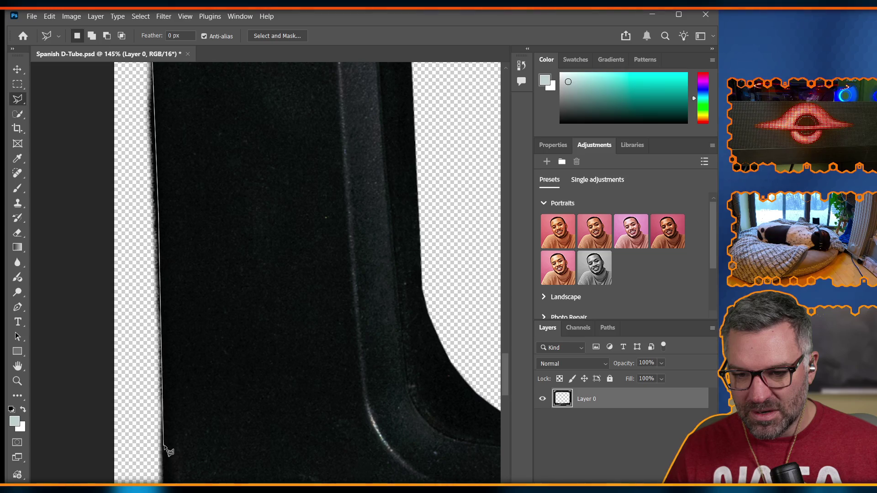
pyautogui.scroll(-2, 172, 459)
pyautogui.scroll(-8, 166, 459)
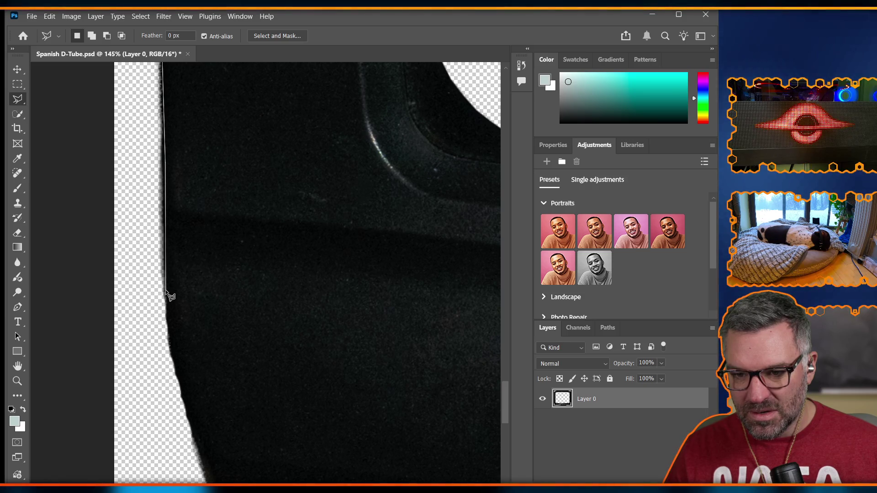
pyautogui.scroll(-2, 182, 429)
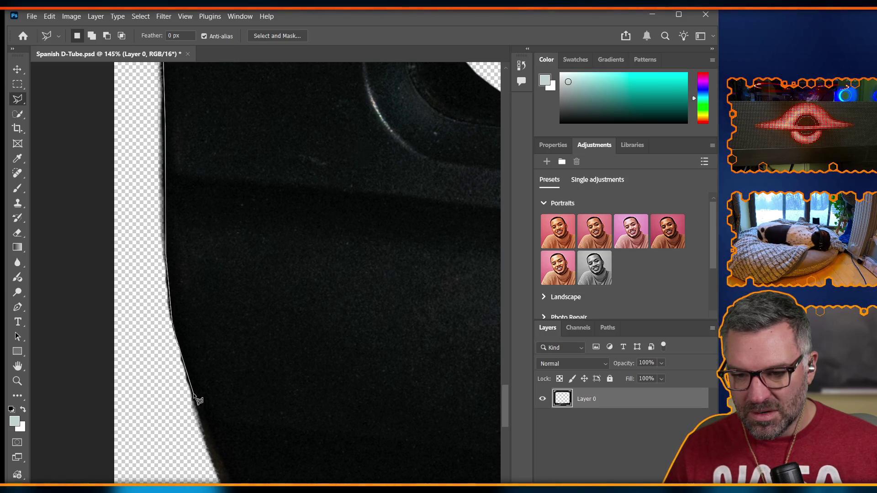
pyautogui.scroll(-2, 207, 457)
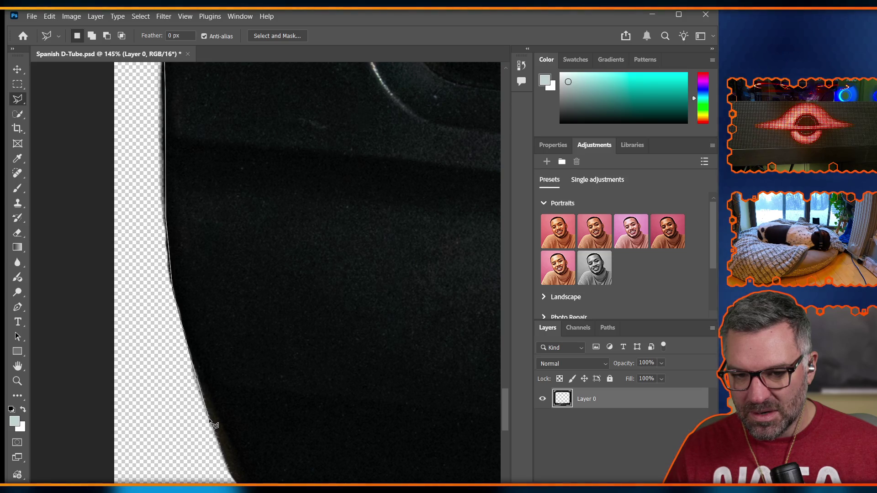
pyautogui.scroll(-2, 214, 425)
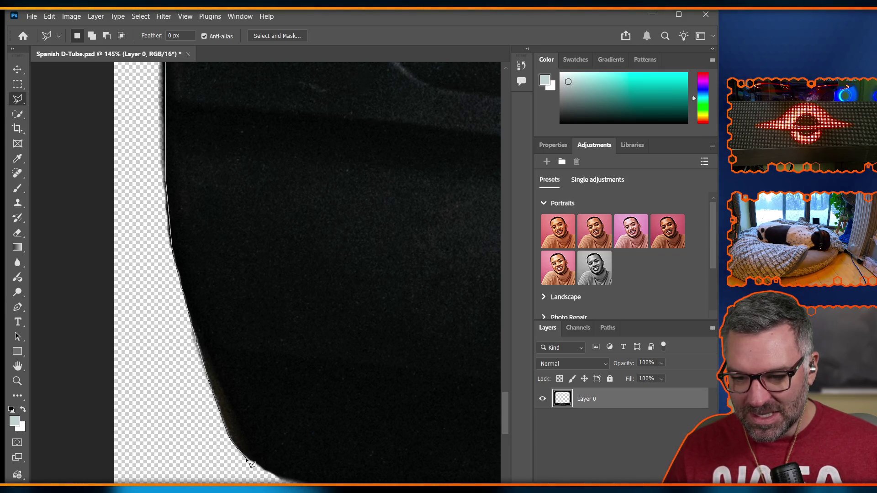
pyautogui.scroll(-2, 283, 469)
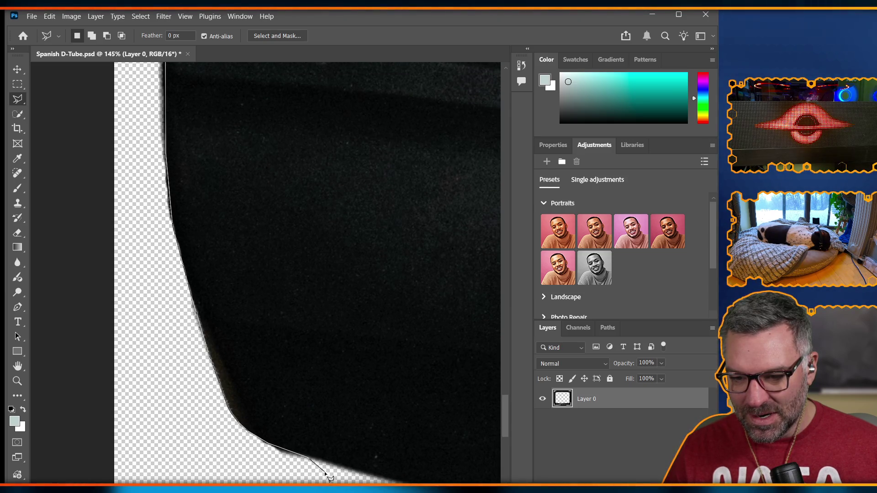
# Anchor a point at the lower corner, add points past the top-left curve, and close the selection
pyautogui.click(128, 354)
pyautogui.scroll(5, 126, 345)
pyautogui.scroll(10, 133, 284)
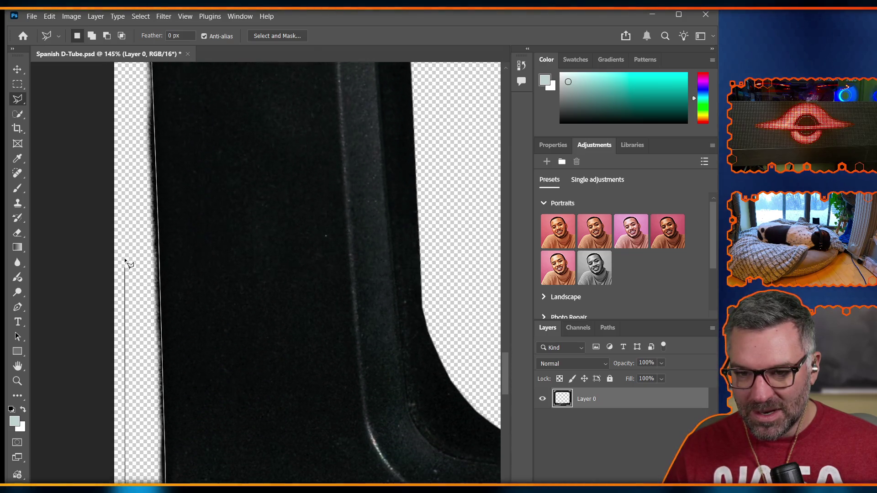
pyautogui.scroll(3, 119, 242)
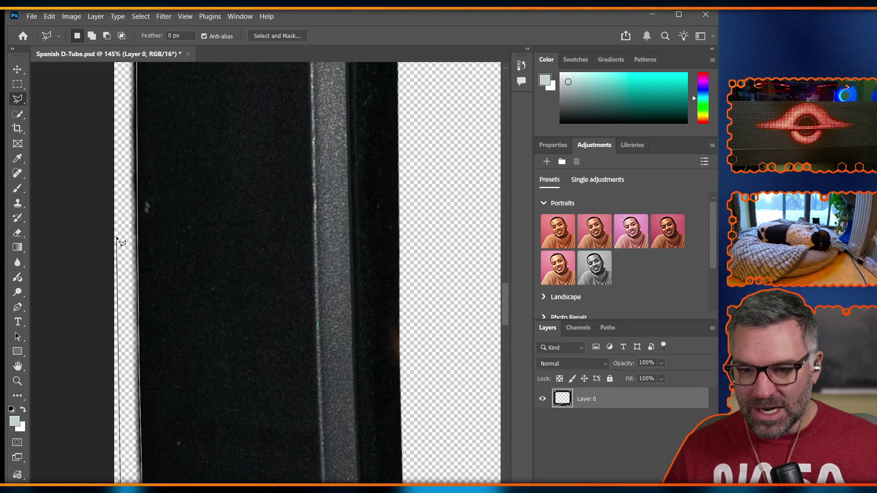
pyautogui.scroll(6, 119, 242)
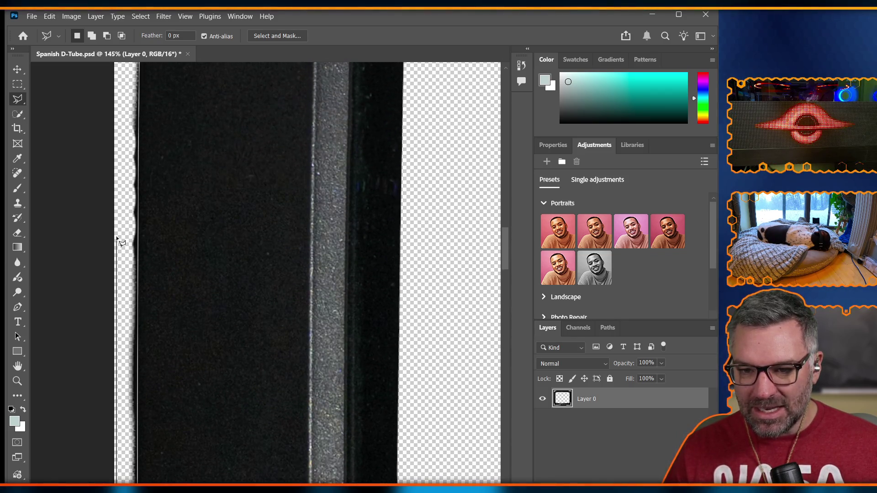
pyautogui.scroll(10, 119, 242)
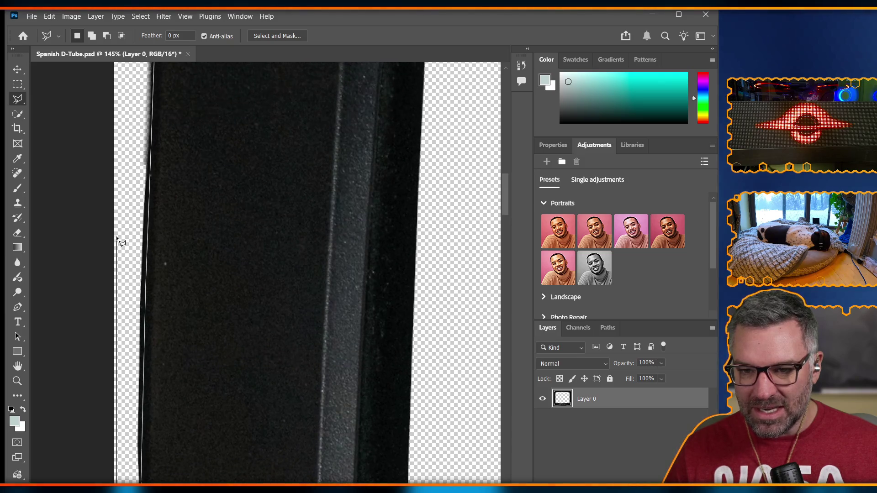
pyautogui.scroll(3, 122, 242)
pyautogui.scroll(6, 126, 235)
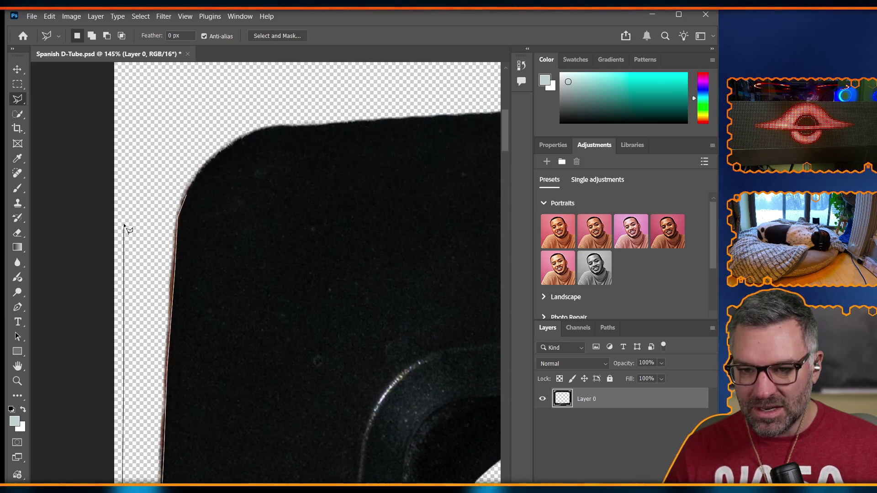
pyautogui.click(132, 221)
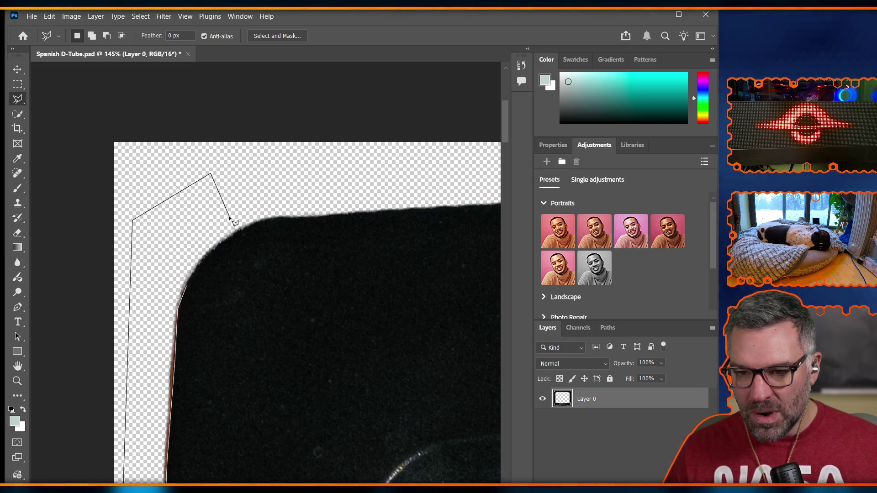
pyautogui.click(220, 239)
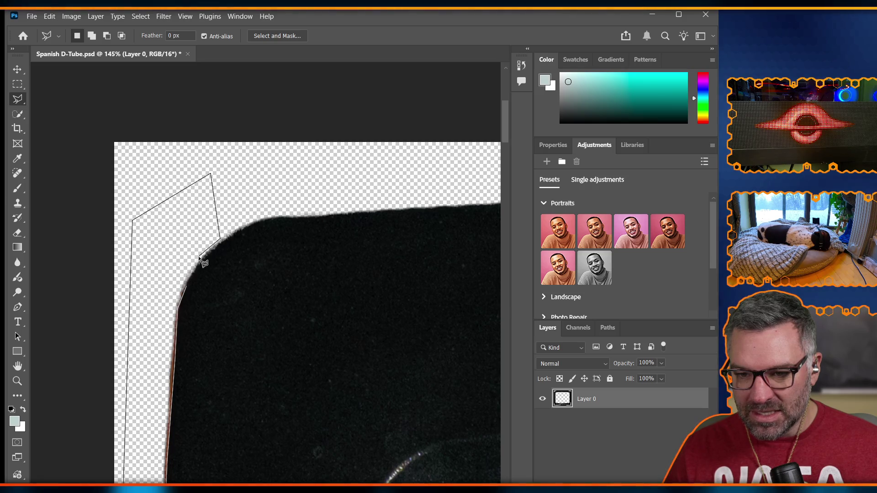
pyautogui.click(186, 288)
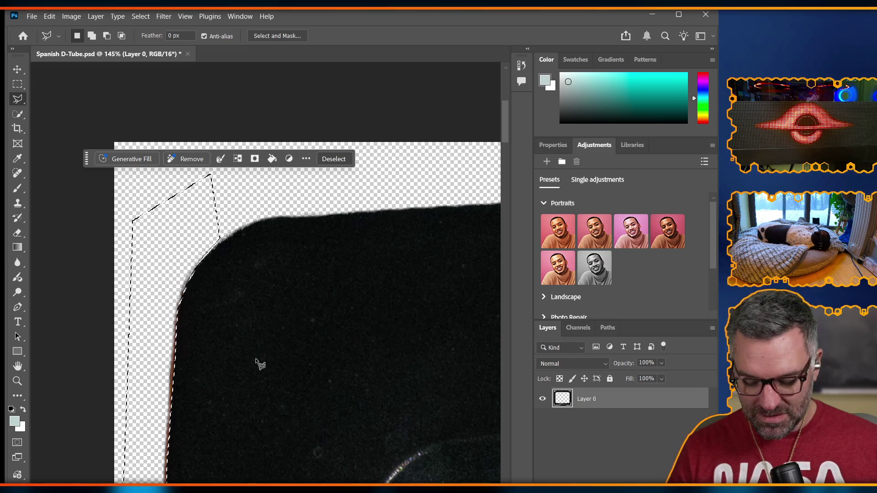
pyautogui.scroll(-10, 256, 364)
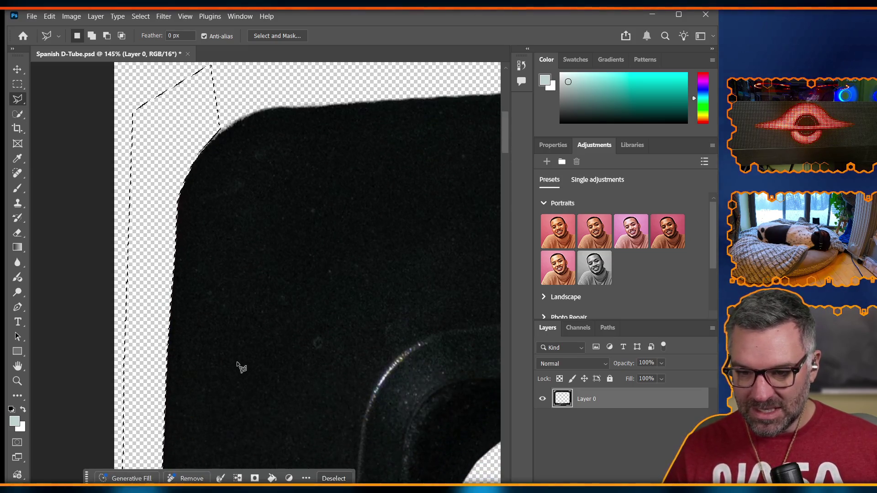
# Deselect the left-edge selection
pyautogui.scroll(6, 244, 419)
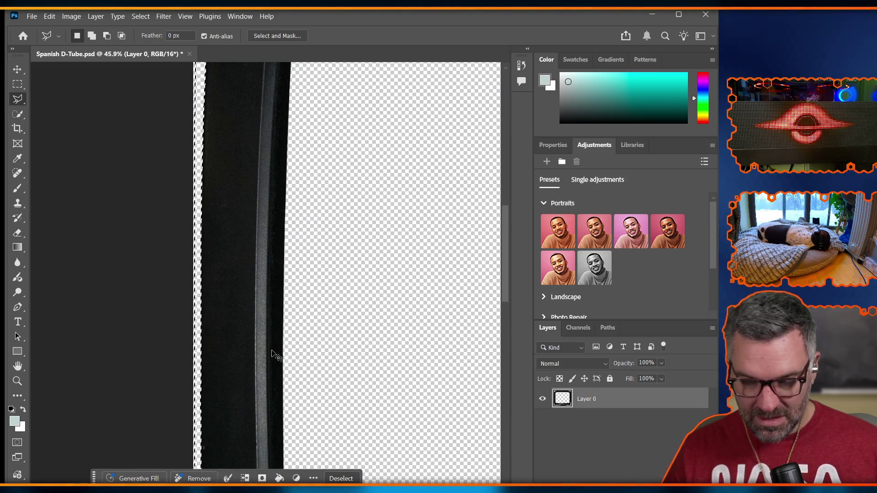
pyautogui.hotkey('ctrl', 'd')
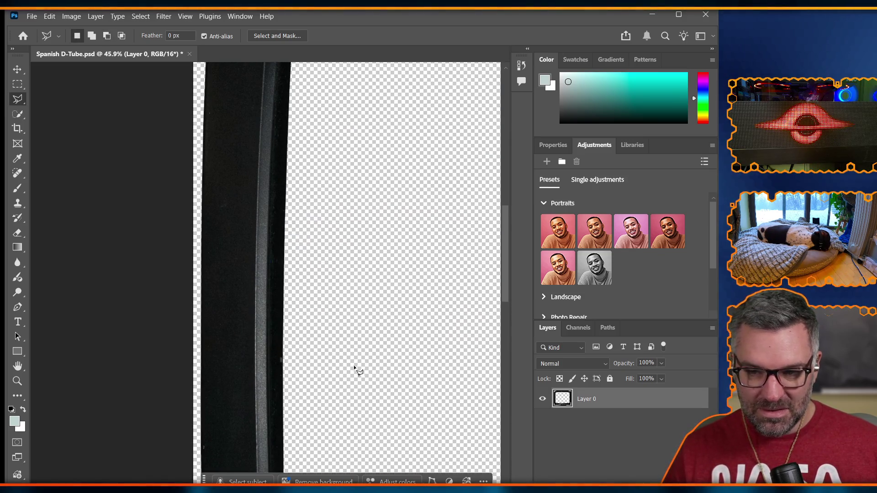
pyautogui.scroll(5, 334, 363)
pyautogui.scroll(-10, 333, 363)
pyautogui.scroll(-3, 333, 363)
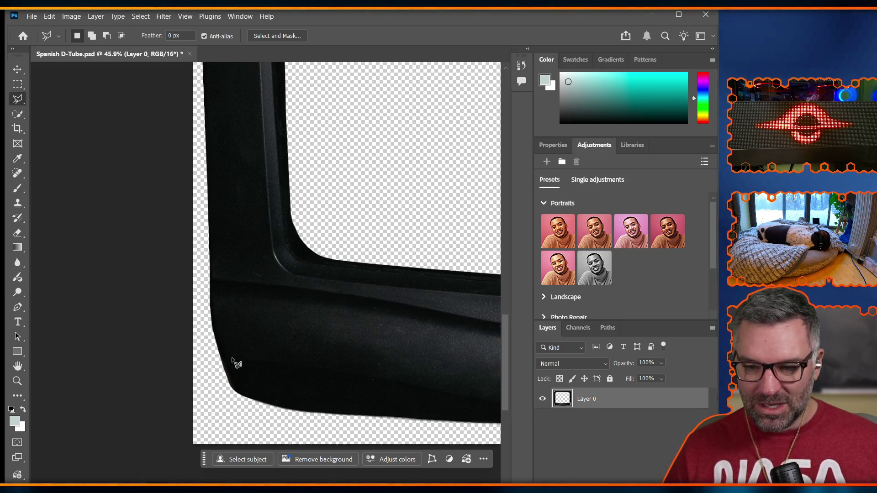
pyautogui.scroll(-2, 238, 363)
# Start a new Polygonal Lasso outline on the bottom edge, just right of the lower-left corner
pyautogui.hscroll(-2, 261, 368)
pyautogui.hscroll(2, 273, 366)
pyautogui.hscroll(-3, 269, 364)
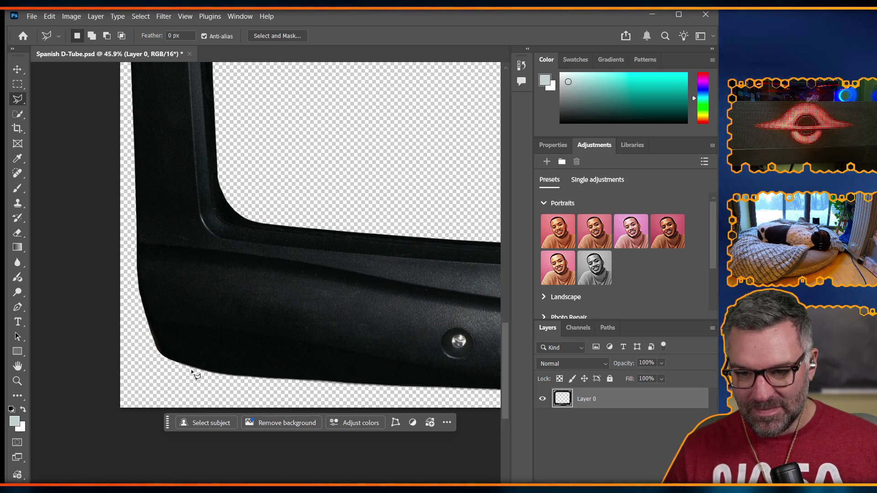
pyautogui.hscroll(-1, 283, 386)
pyautogui.hscroll(10, 284, 385)
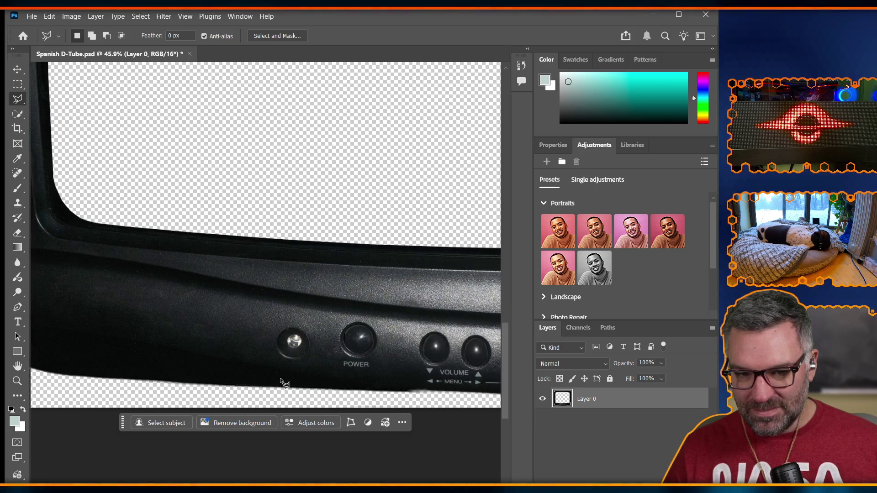
pyautogui.hscroll(-8, 275, 388)
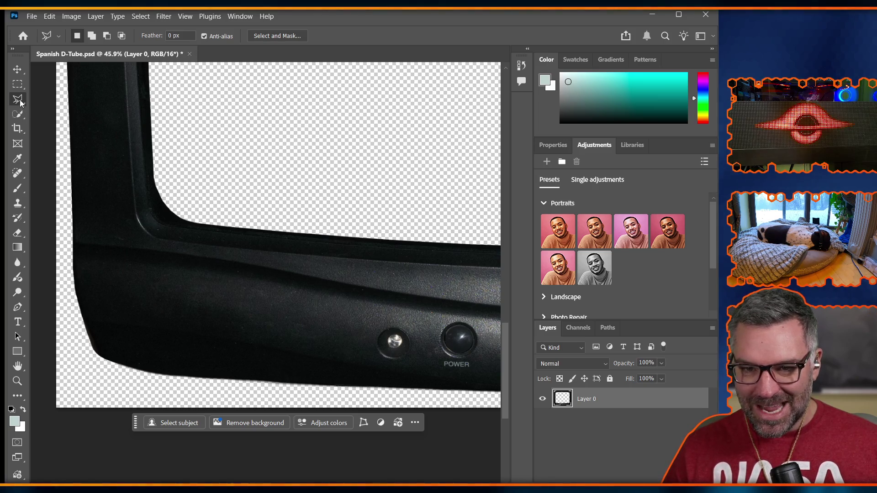
pyautogui.scroll(5, 92, 373)
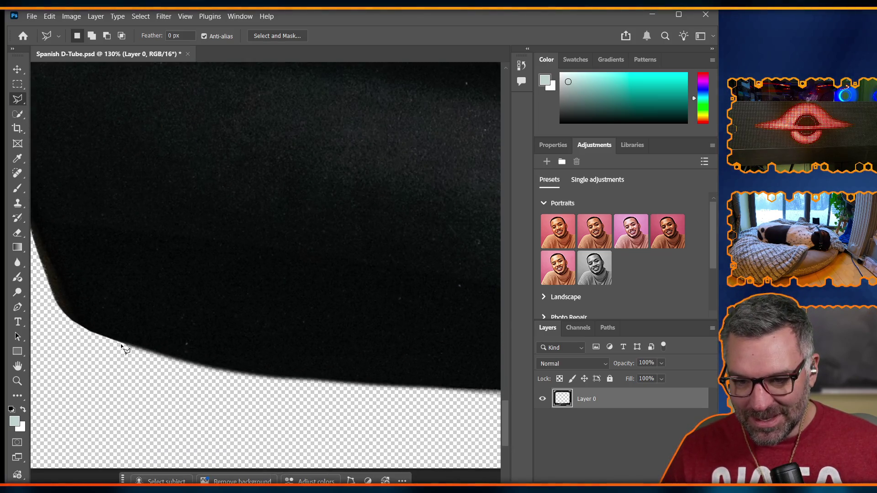
pyautogui.click(125, 344)
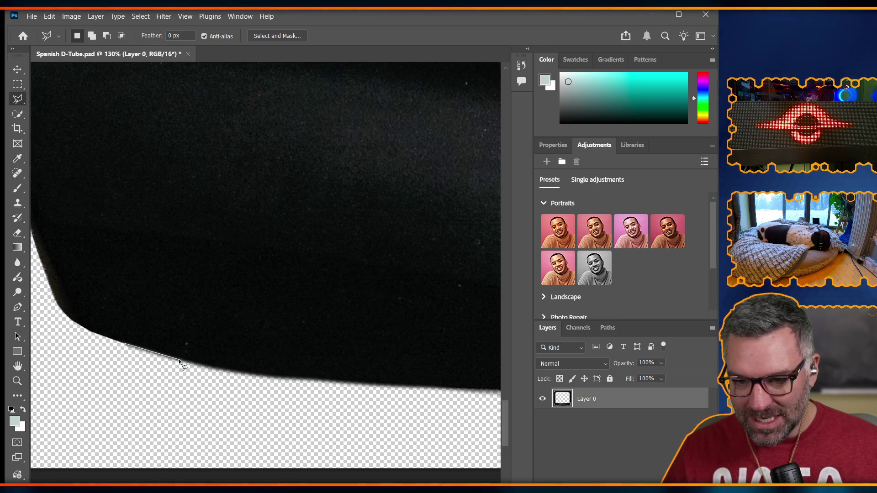
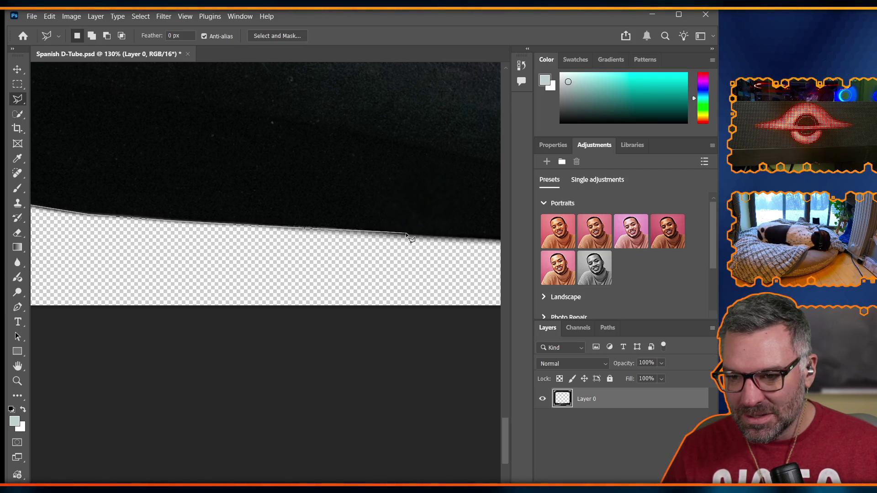
# Outline the bottom strip beneath the POWER and VOLUME buttons with the Polygonal Lasso
pyautogui.click(498, 238)
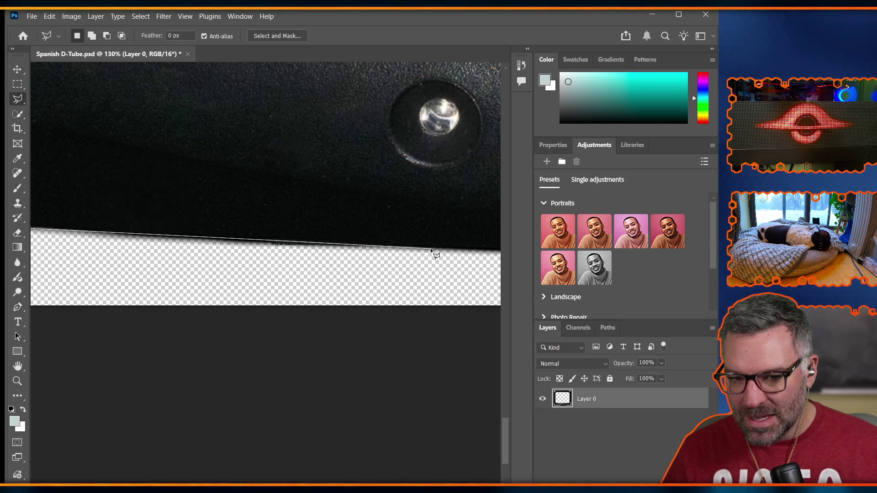
pyautogui.hscroll(-5, 434, 249)
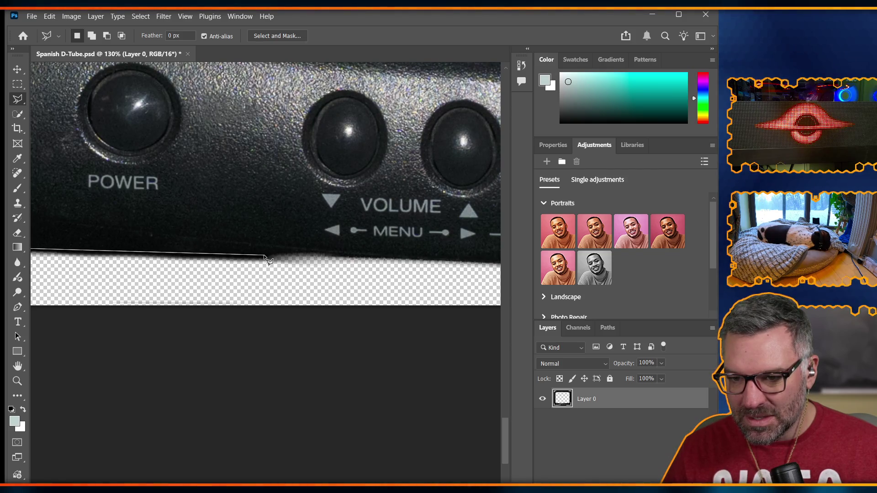
pyautogui.click(333, 258)
pyautogui.hscroll(-5, 156, 299)
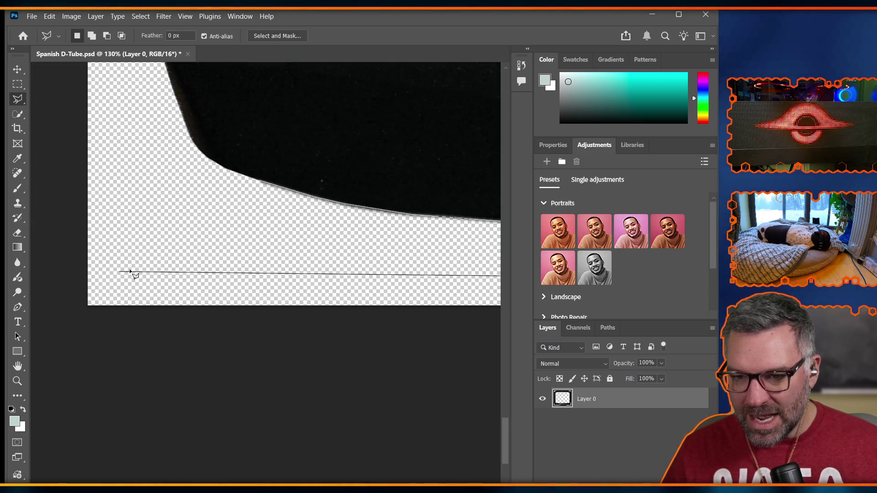
pyautogui.click(208, 264)
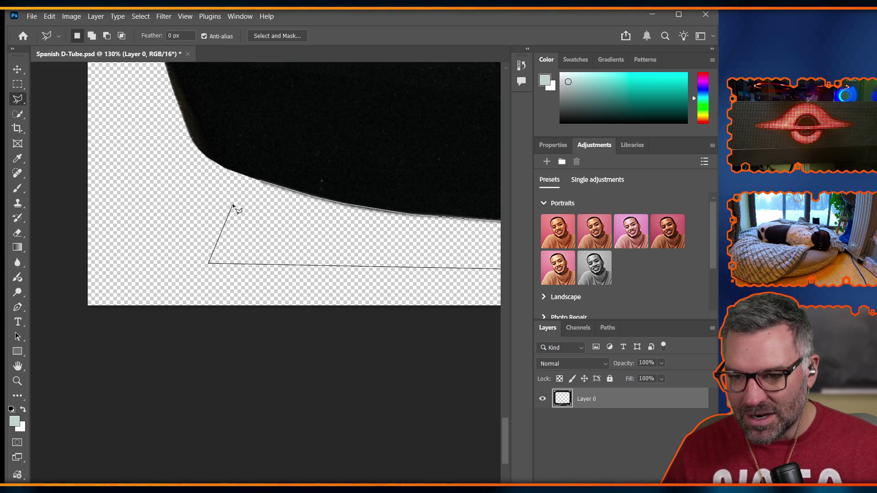
pyautogui.doubleClick(227, 199)
pyautogui.hscroll(10, 291, 229)
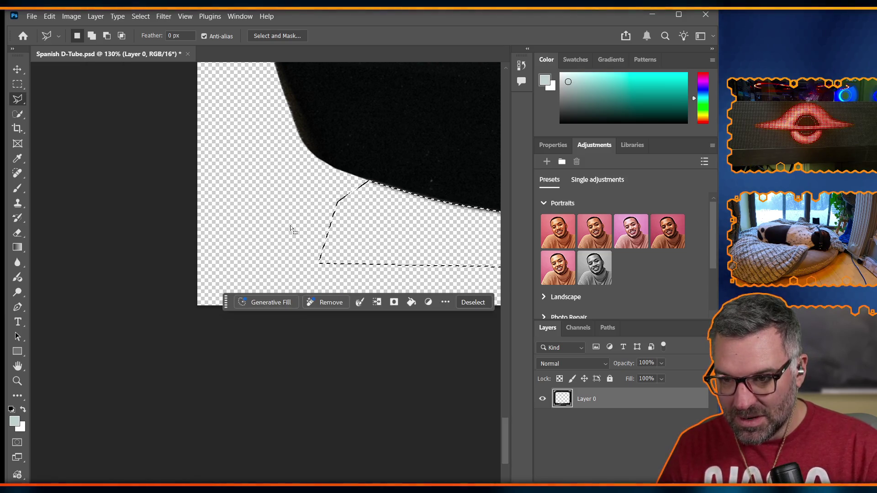
pyautogui.scroll(2, 322, 218)
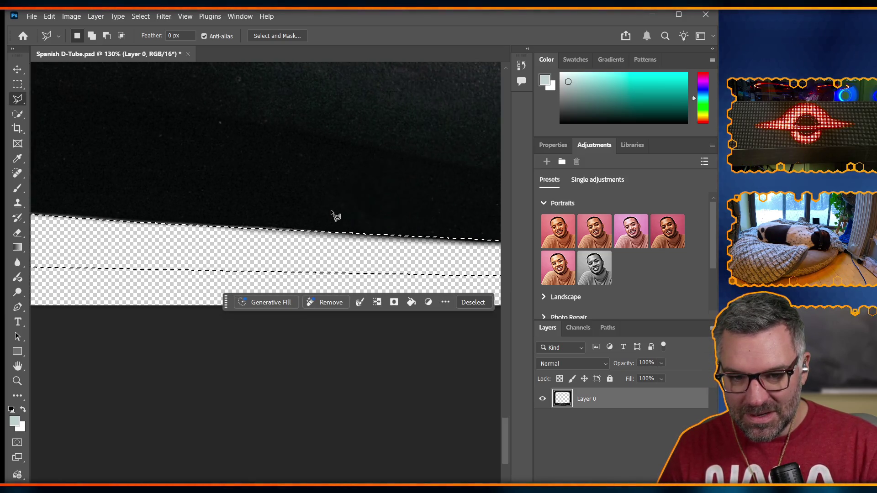
pyautogui.hscroll(8, 333, 219)
pyautogui.hscroll(10, 345, 221)
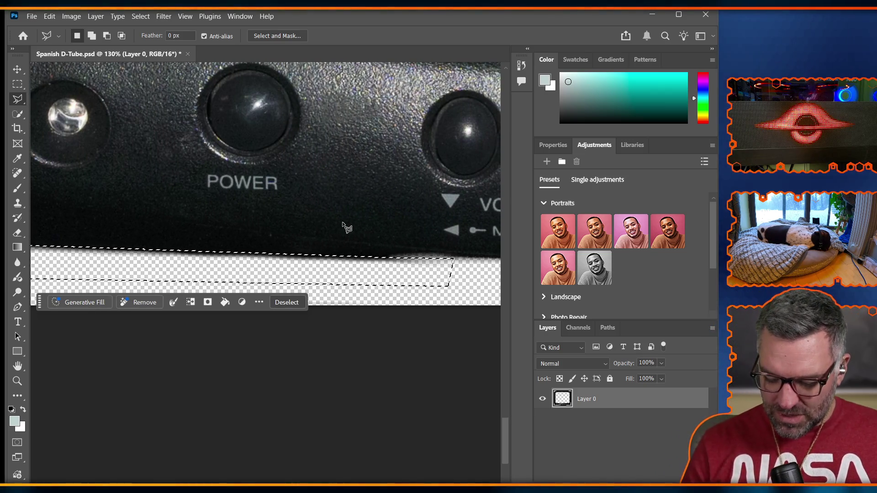
# Discard the stray lasso outlines and drop the strip selection
pyautogui.click(397, 185)
pyautogui.press('Escape')
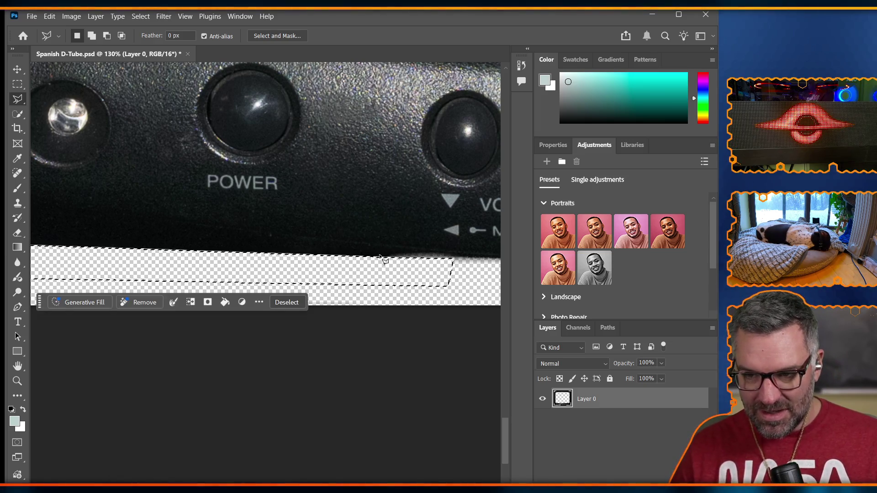
pyautogui.hotkey('ctrl', 'd')
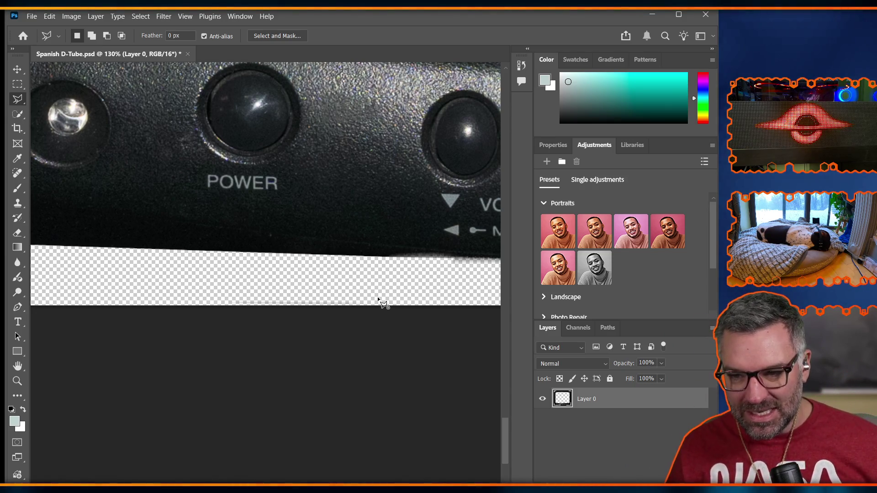
pyautogui.click(243, 219)
pyautogui.hotkey('ctrl', 'shift', 'd')
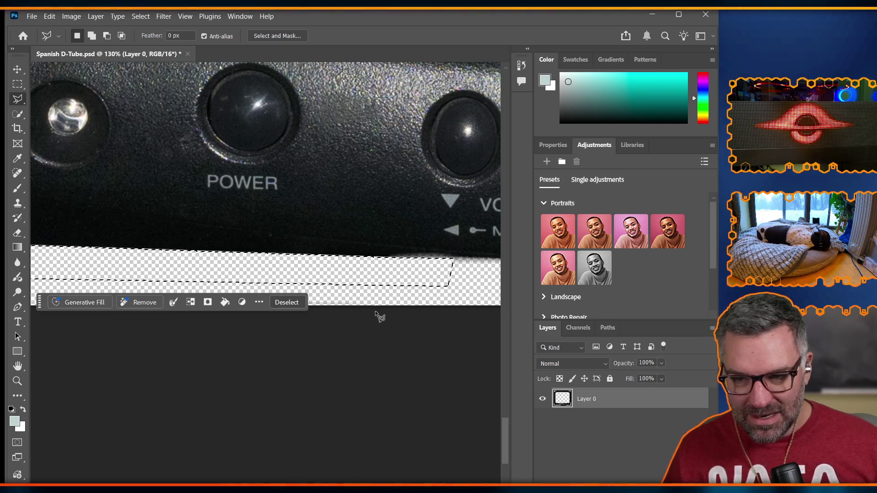
pyautogui.click(474, 277)
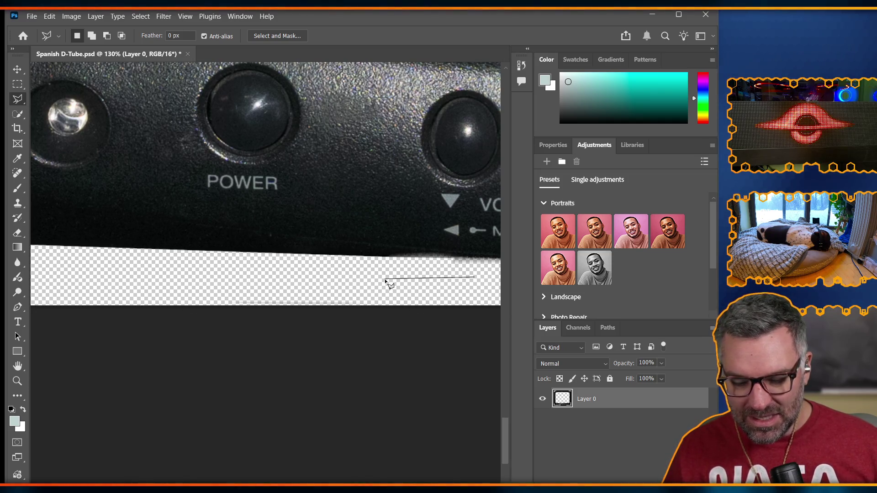
pyautogui.press('Escape')
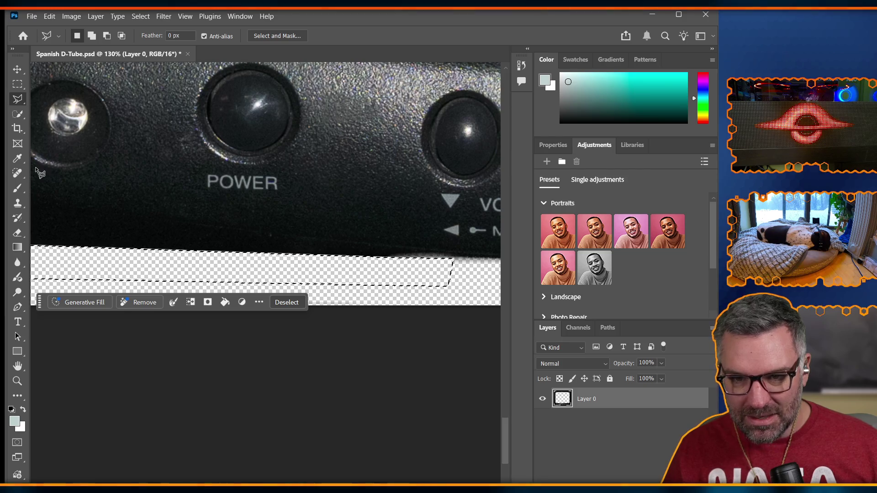
pyautogui.hotkey('ctrl', 'd')
pyautogui.hscroll(-2, 215, 162)
# Try brushing a quick selection onto a small area near the bottom edge
pyautogui.hscroll(5, 215, 172)
pyautogui.scroll(5, 270, 249)
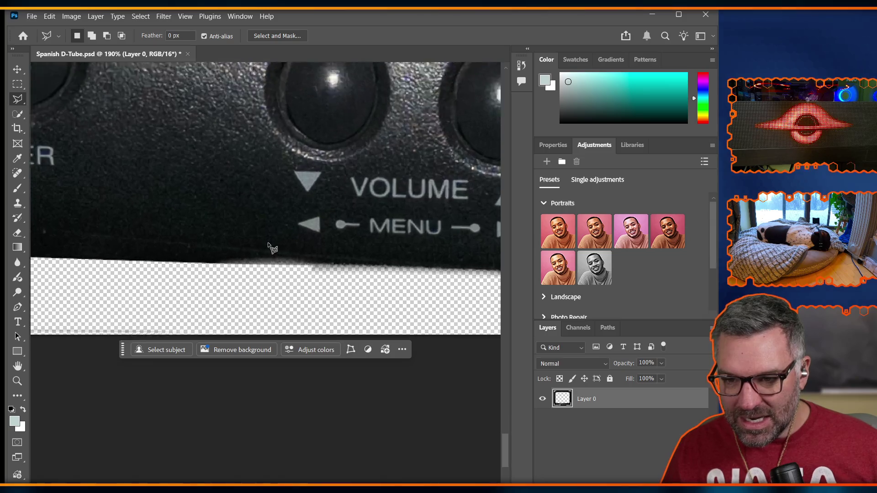
pyautogui.scroll(-1, 182, 250)
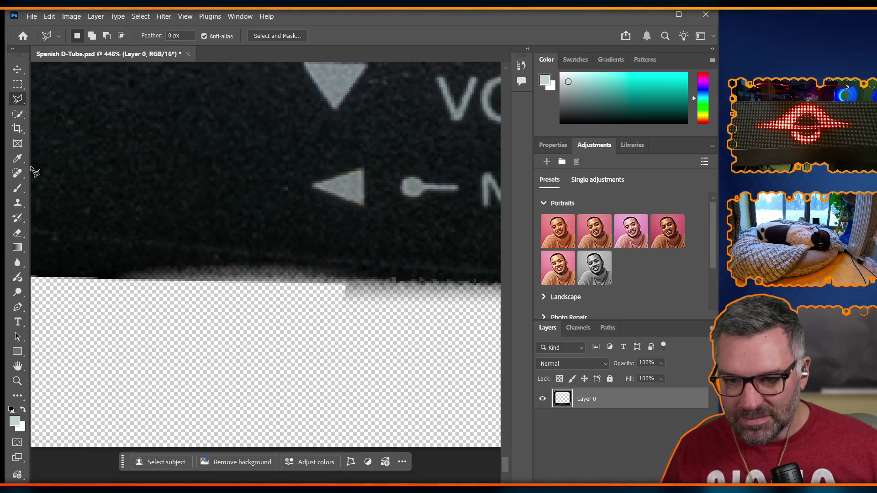
pyautogui.click(17, 115)
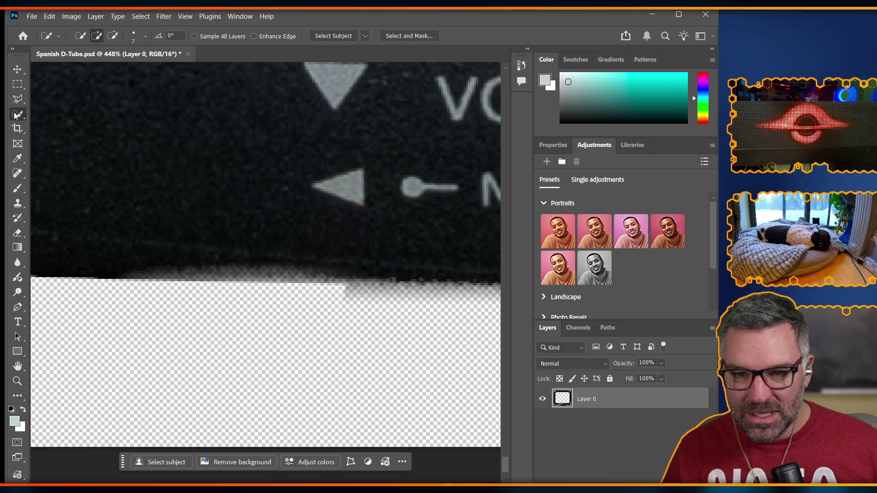
pyautogui.click(100, 259)
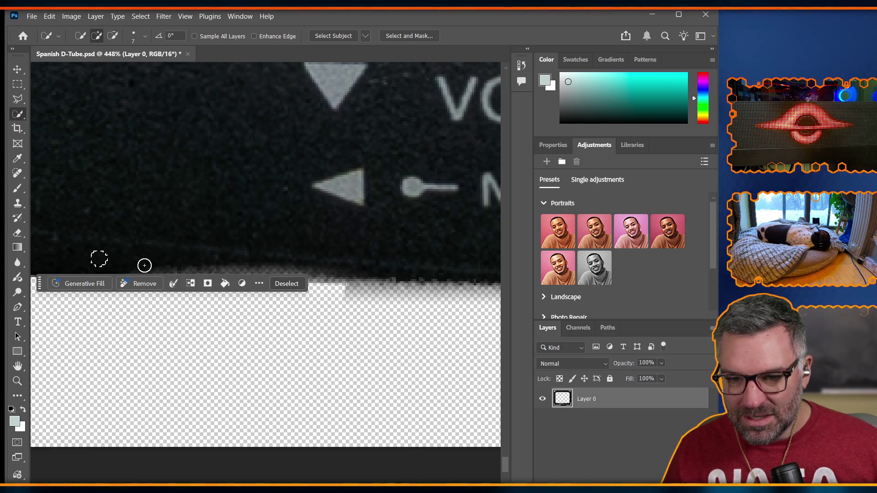
pyautogui.rightClick(15, 120)
pyautogui.click(15, 119)
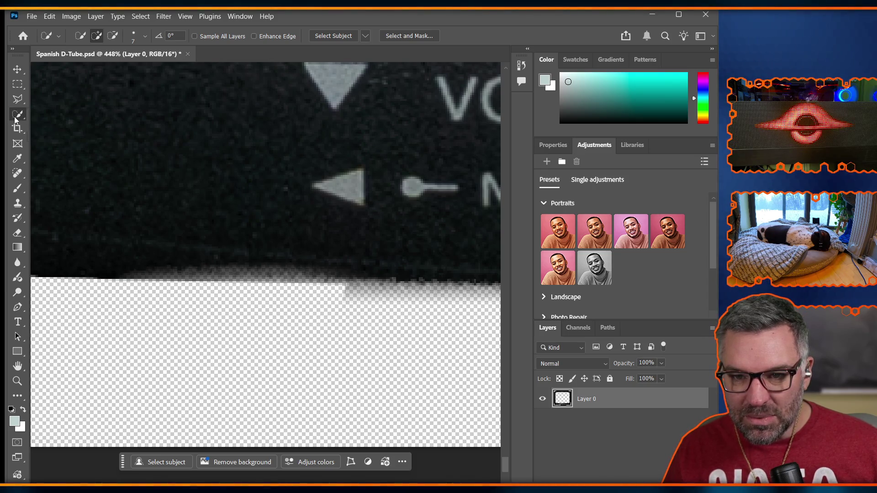
# Spot-heal the rough bottom edge left of MENU, dismissing the healing notice
pyautogui.click(16, 173)
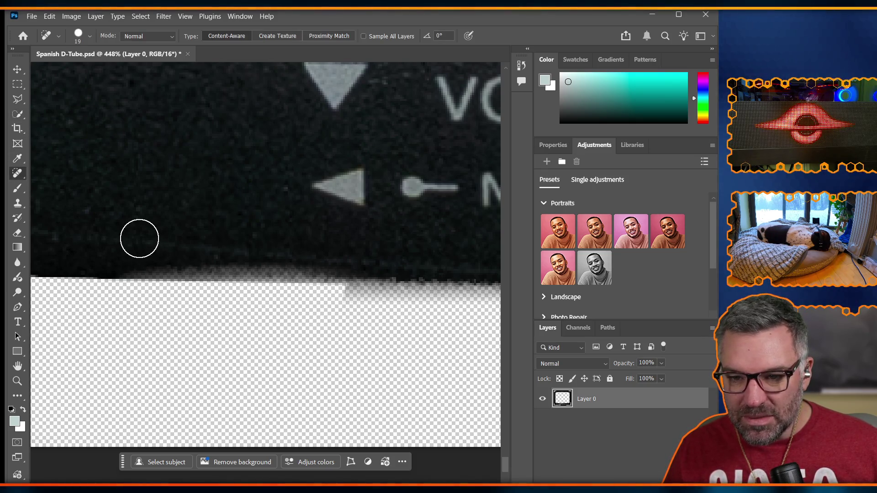
pyautogui.scroll(-1, 136, 238)
pyautogui.scroll(-1, 107, 246)
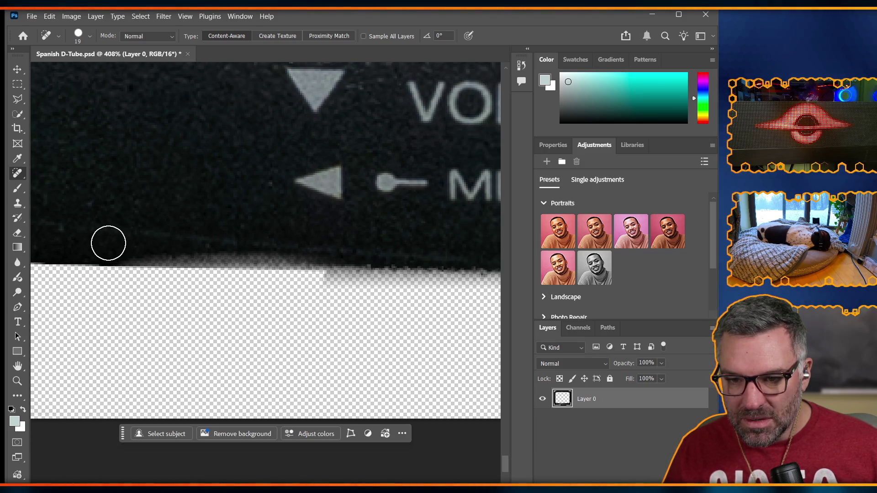
pyautogui.keyDown('alt'); pyautogui.click(110, 244); pyautogui.keyUp('alt')
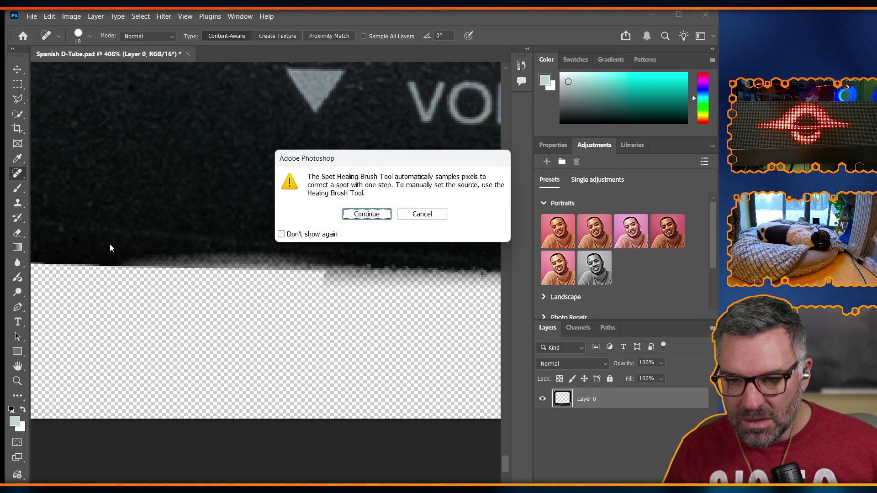
pyautogui.click(367, 214)
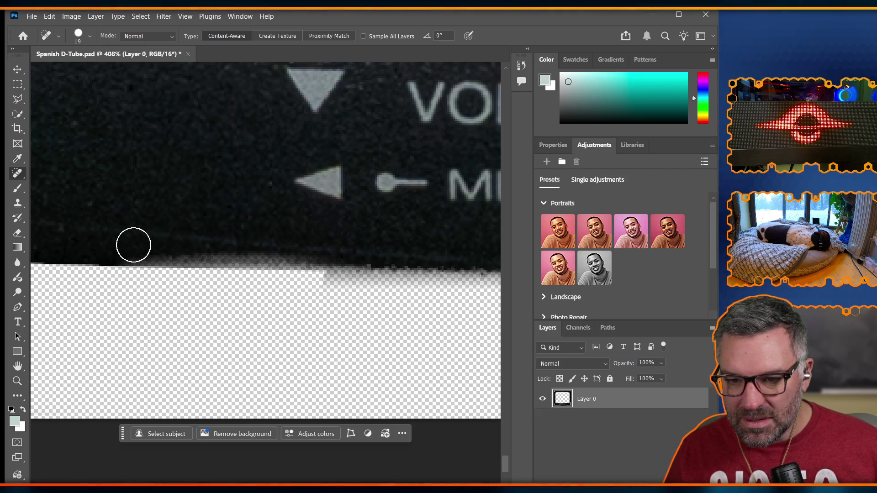
pyautogui.moveTo(121, 246); pyautogui.dragTo(352, 249)
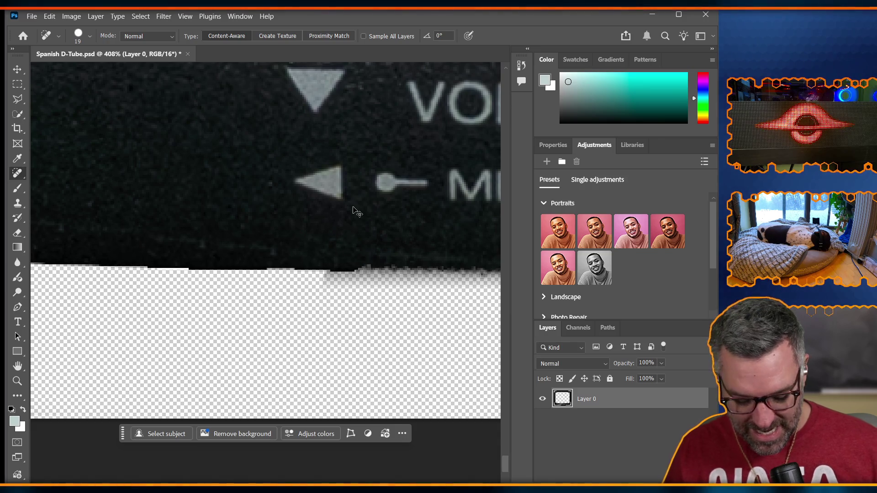
pyautogui.rightClick(16, 173)
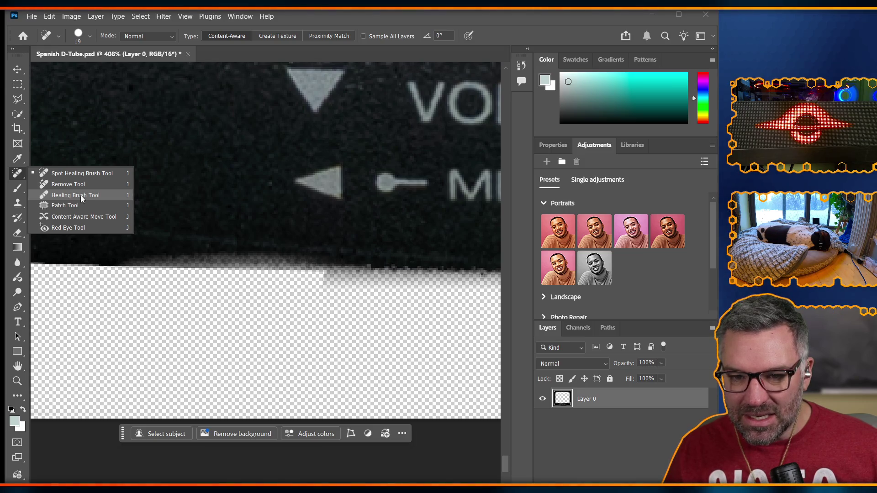
# Set the Clone Stamp brush to full hardness at 9 px
pyautogui.click(17, 203)
pyautogui.rightClick(18, 206)
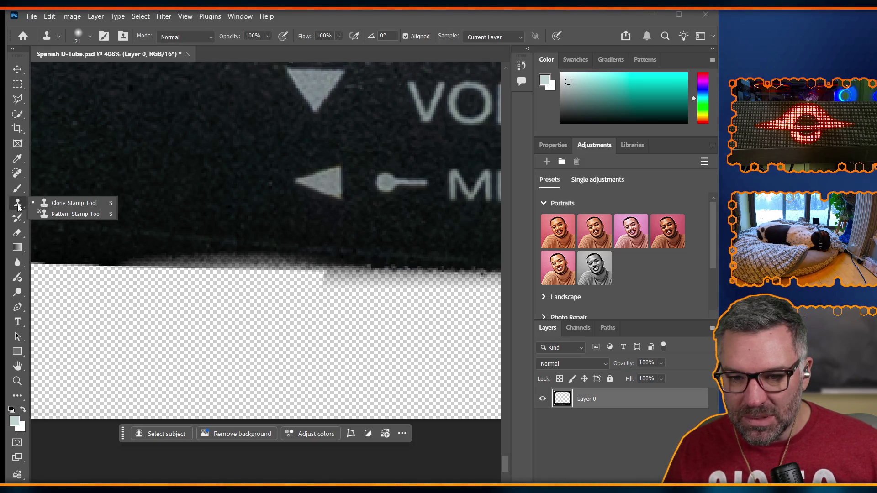
pyautogui.click(51, 205)
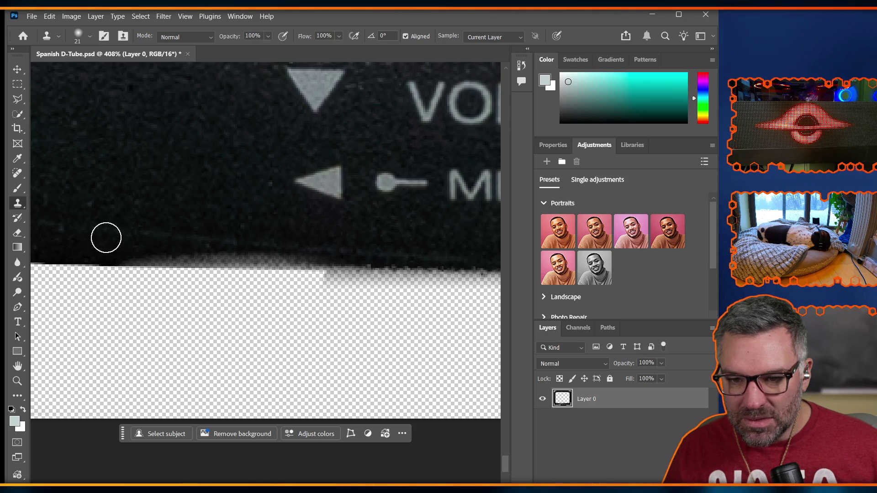
pyautogui.click(90, 36)
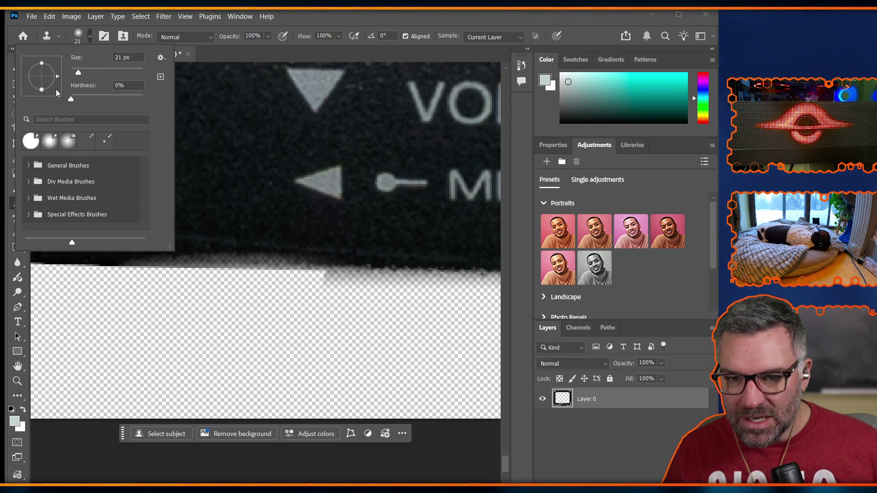
pyautogui.moveTo(71, 99); pyautogui.dragTo(169, 111)
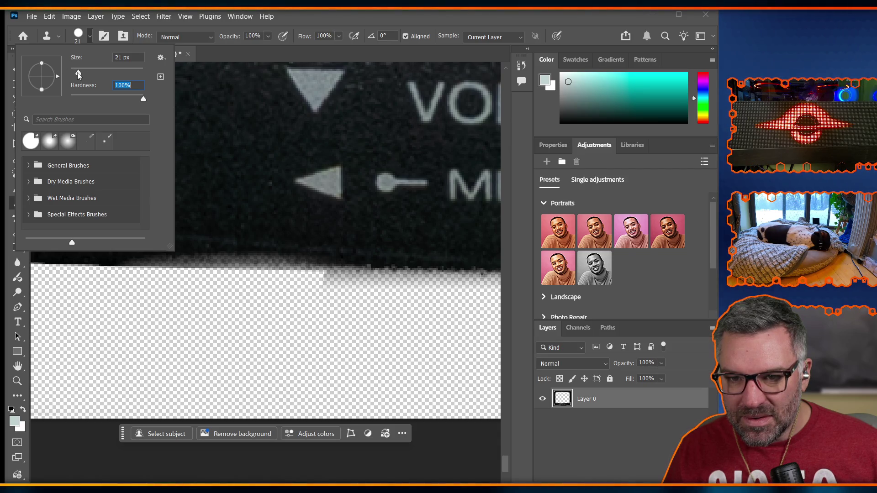
pyautogui.click(74, 73)
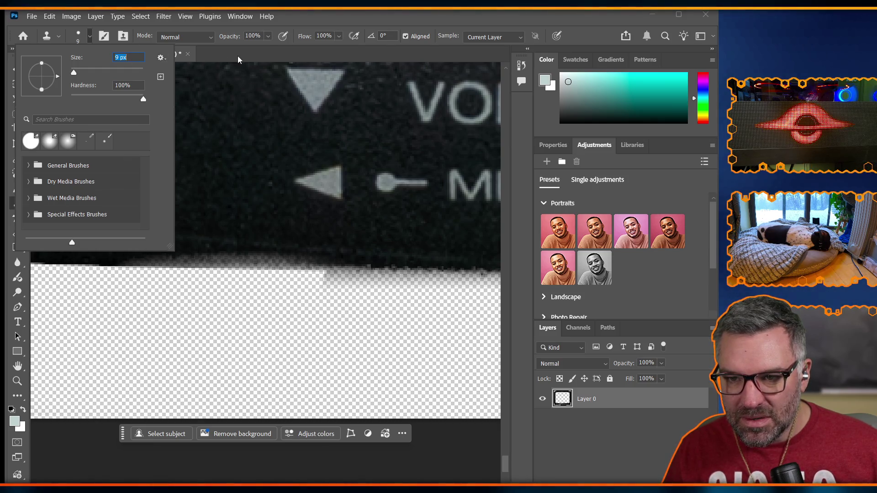
pyautogui.press('Return')
# Sample the dark edge and clone it over the grey fringe below VOLUME and MENU
pyautogui.keyDown('alt'); pyautogui.click(68, 244); pyautogui.keyUp('alt')
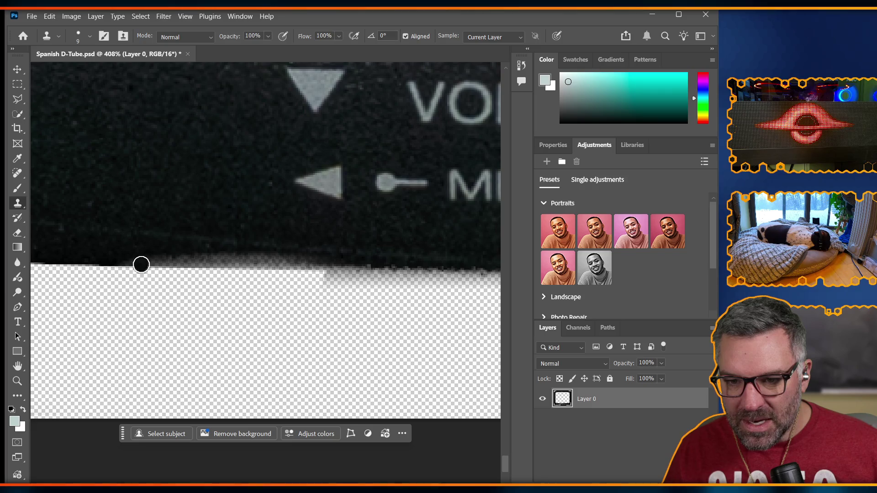
pyautogui.moveTo(138, 258)
pyautogui.mouseDown()
pyautogui.moveTo(166, 257)
pyautogui.moveTo(128, 254)
pyautogui.mouseUp()
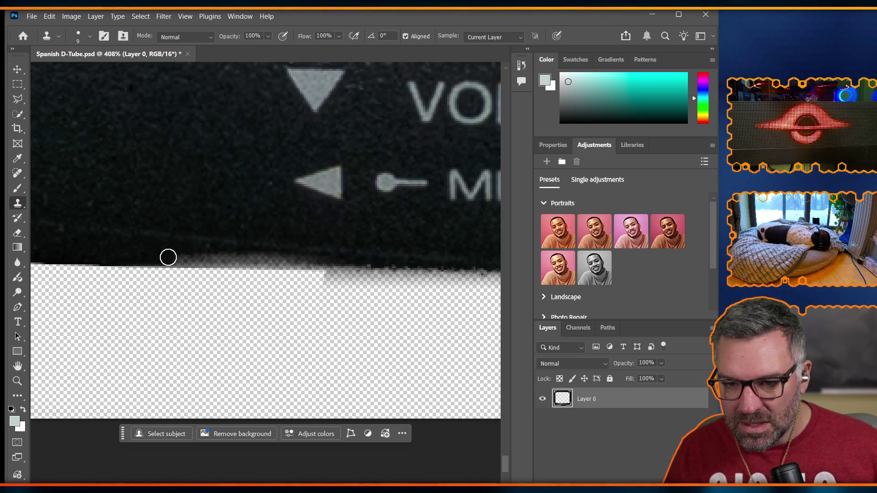
pyautogui.moveTo(183, 259); pyautogui.dragTo(231, 259)
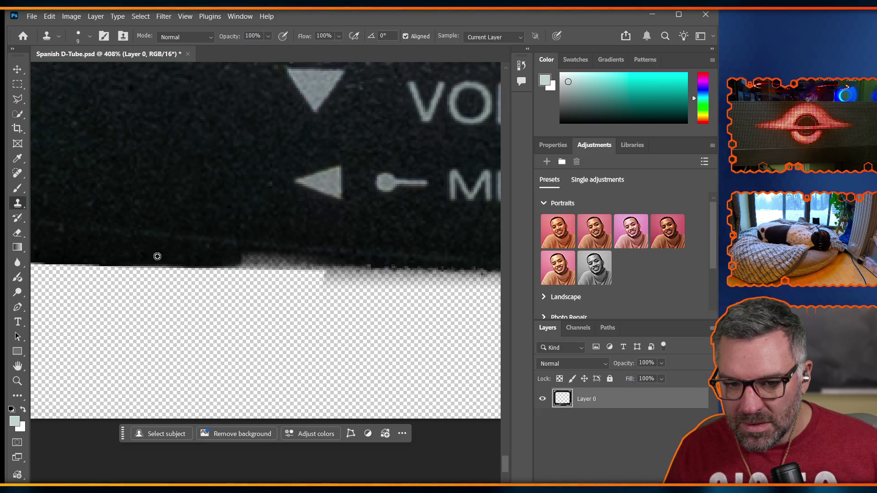
pyautogui.moveTo(257, 258); pyautogui.dragTo(235, 256)
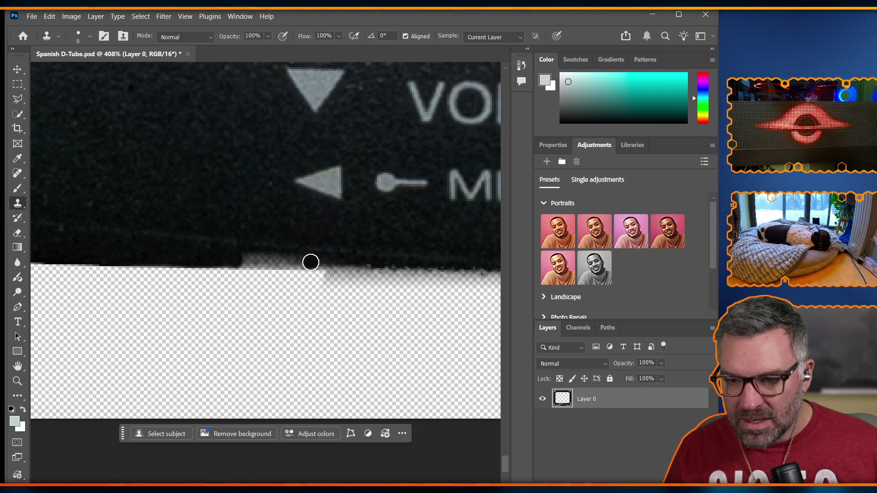
pyautogui.moveTo(310, 262); pyautogui.dragTo(232, 259)
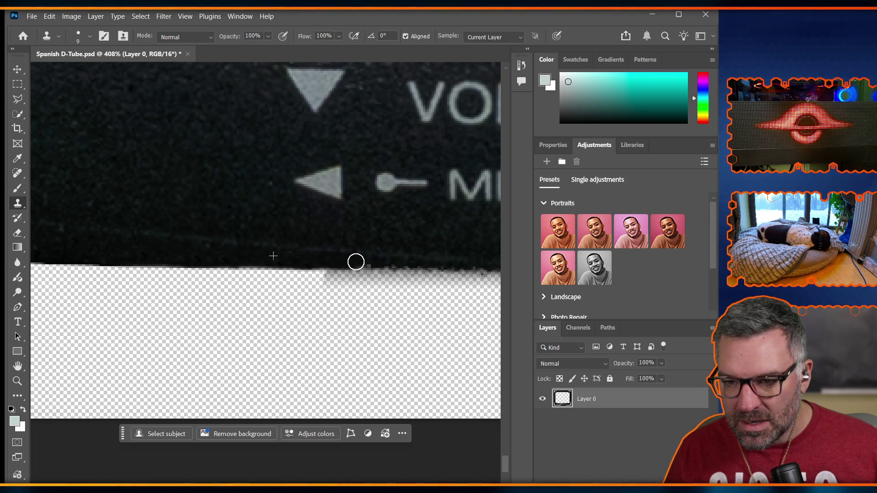
pyautogui.moveTo(369, 261)
pyautogui.mouseDown()
pyautogui.moveTo(303, 255)
pyautogui.moveTo(327, 260)
pyautogui.mouseUp()
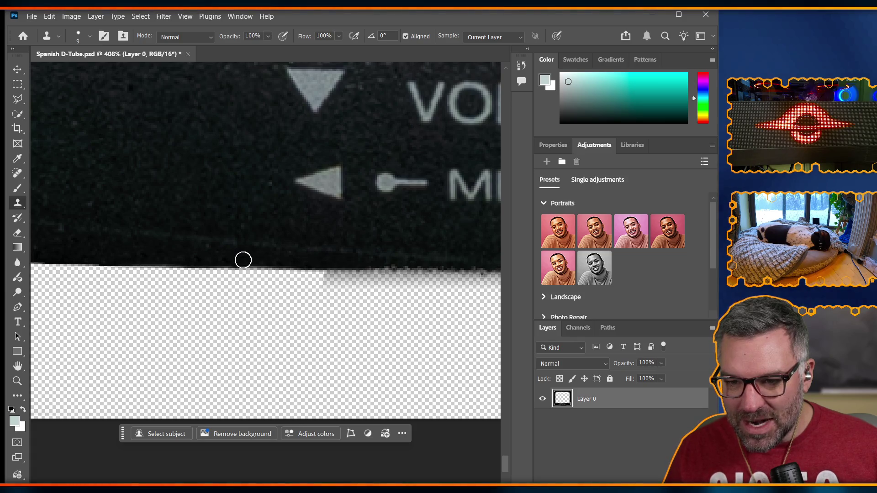
pyautogui.moveTo(241, 260)
pyautogui.mouseDown()
pyautogui.moveTo(306, 250)
pyautogui.moveTo(334, 276)
pyautogui.moveTo(248, 297)
pyautogui.mouseUp()
pyautogui.hotkey('ctrl', 'z')
# Choose the Polygonal Lasso Tool and bring the bottom edge near MENU into view
pyautogui.scroll(-5, 248, 298)
pyautogui.hscroll(5, 239, 301)
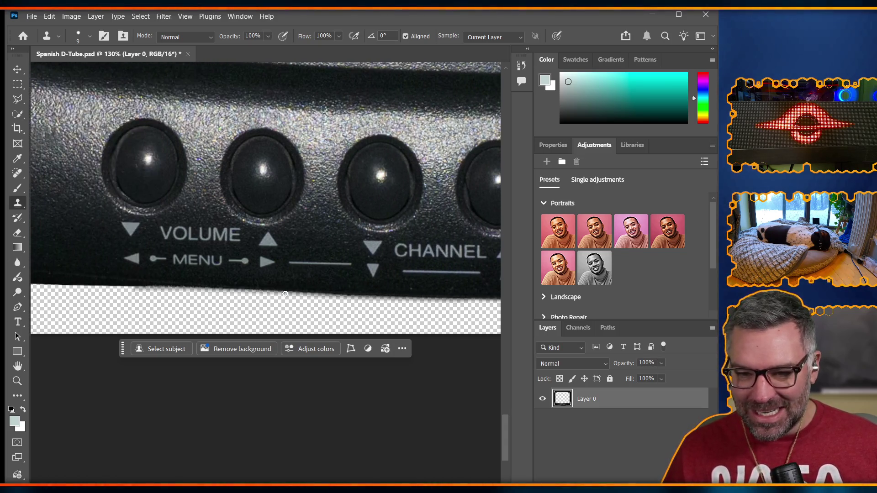
pyautogui.hscroll(-5, 285, 293)
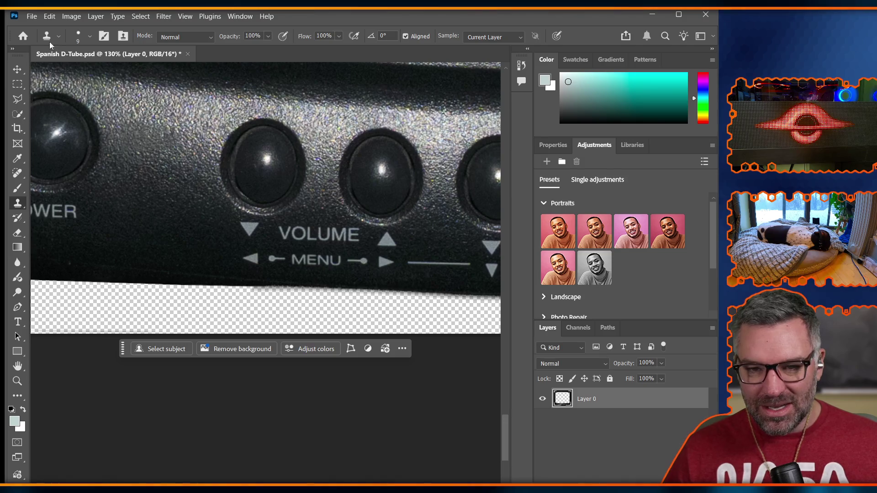
pyautogui.click(19, 100)
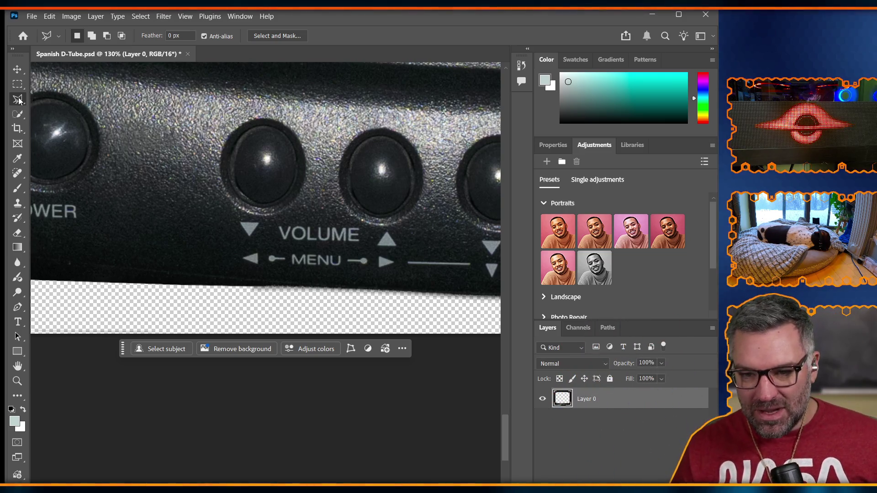
pyautogui.hscroll(-2, 196, 257)
pyautogui.hscroll(4, 210, 256)
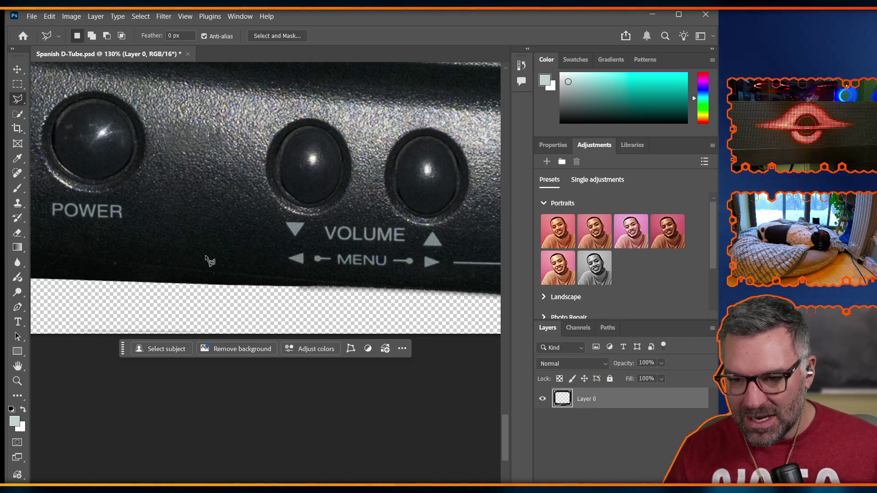
pyautogui.hscroll(2, 201, 260)
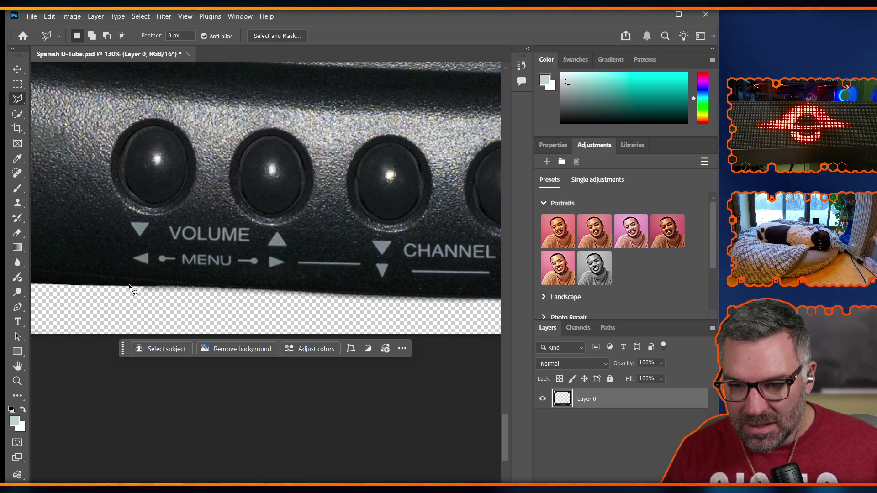
pyautogui.scroll(3, 132, 291)
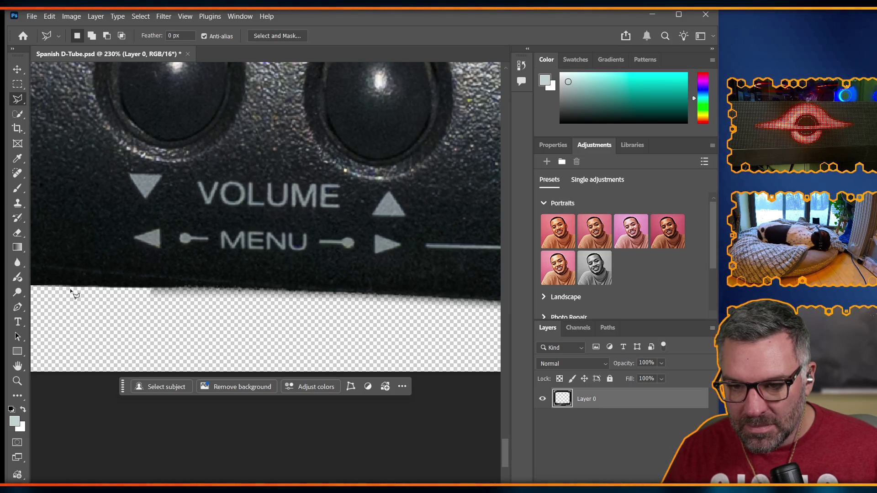
pyautogui.hscroll(1, 166, 314)
pyautogui.hscroll(-4, 171, 310)
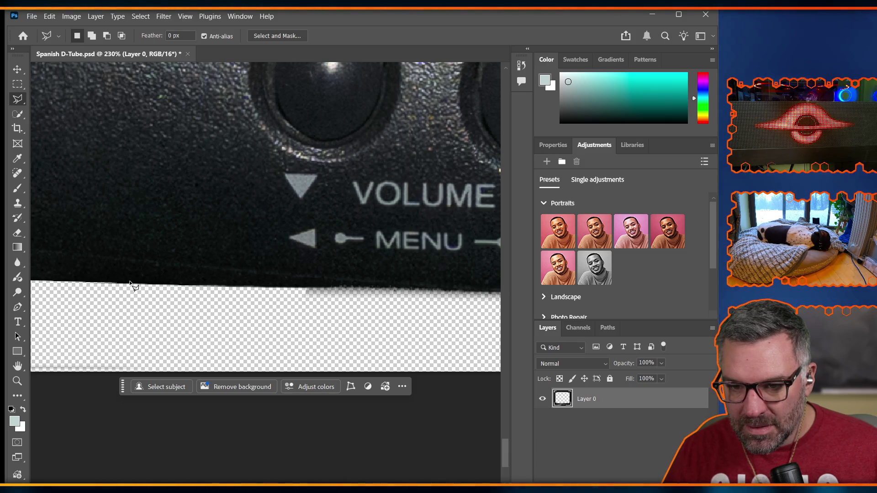
# Outline the ragged bottom strip from MENU to VIDEO IN, closing it below the edge
pyautogui.click(116, 284)
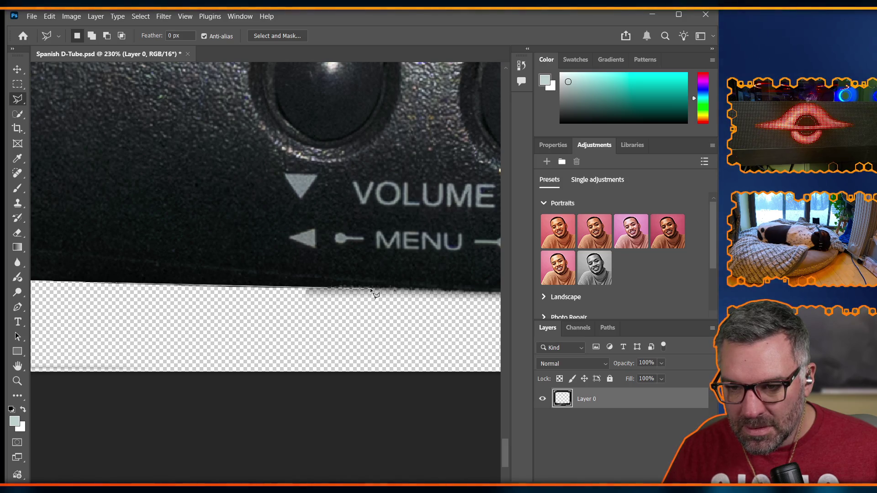
pyautogui.hscroll(8, 368, 295)
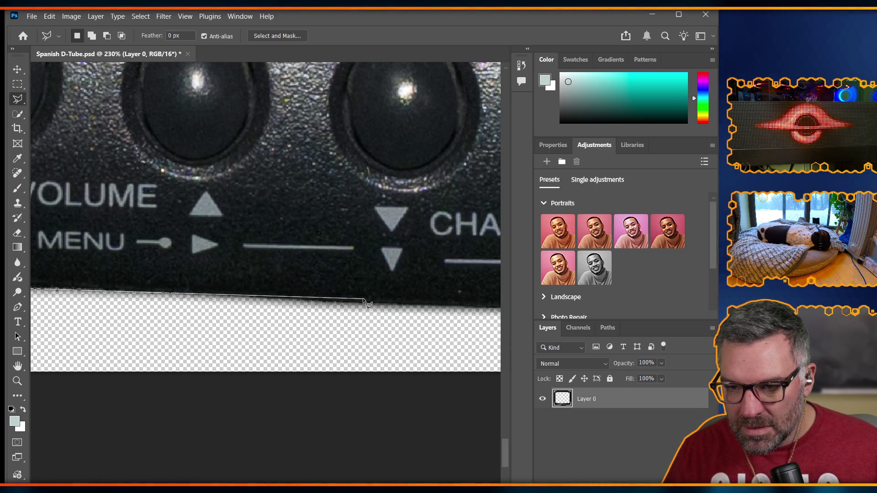
pyautogui.hscroll(6, 438, 306)
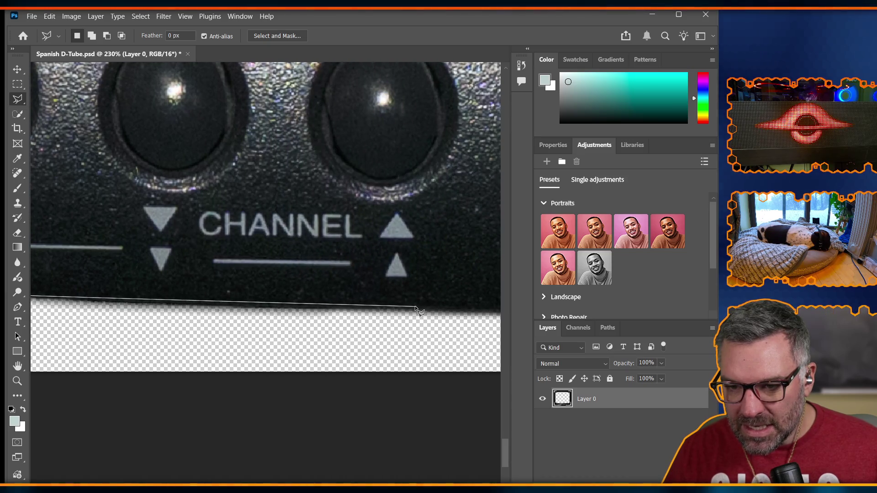
pyautogui.hscroll(3, 457, 313)
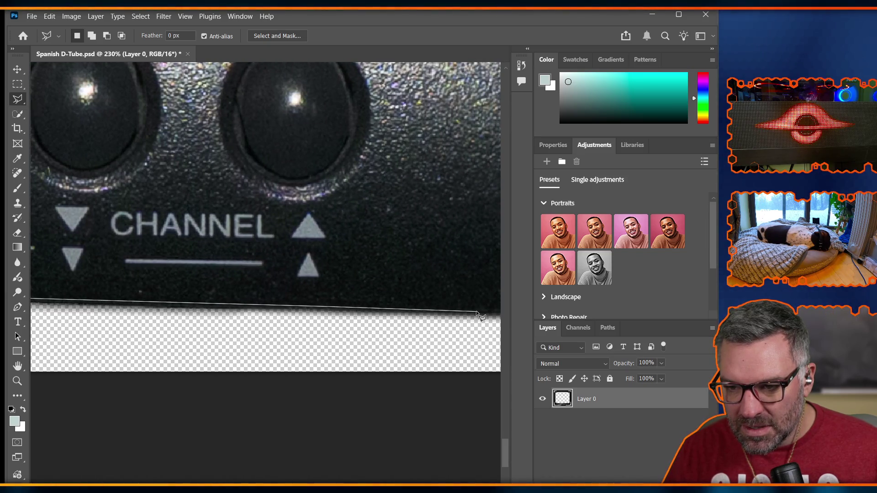
pyautogui.click(477, 311)
pyautogui.hscroll(10, 454, 320)
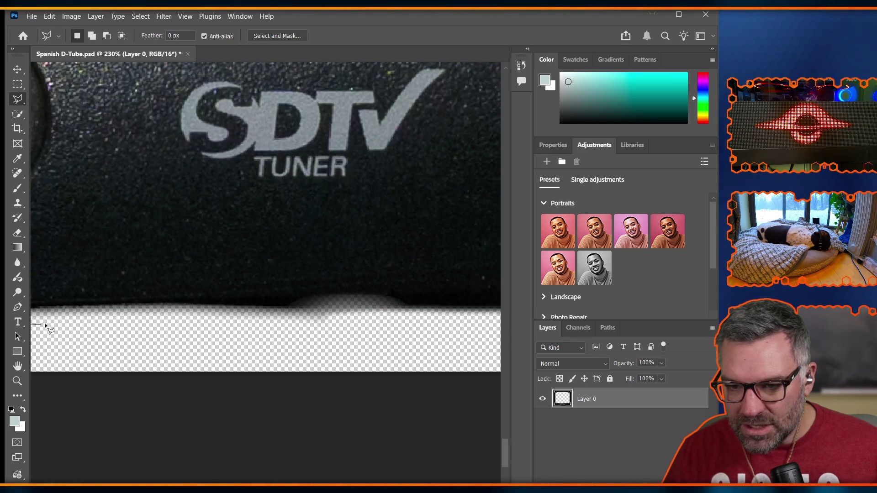
pyautogui.hscroll(-9, 320, 328)
pyautogui.hscroll(8, 321, 328)
pyautogui.hscroll(-12, 90, 314)
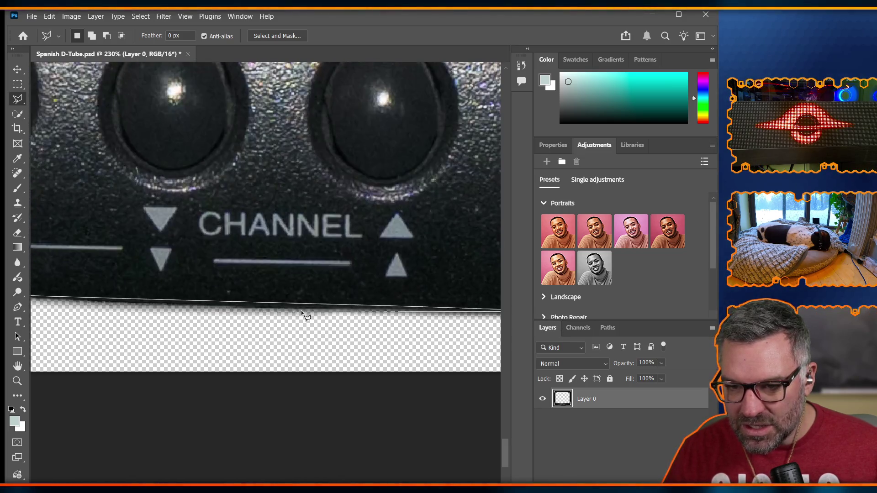
pyautogui.hscroll(2, 464, 325)
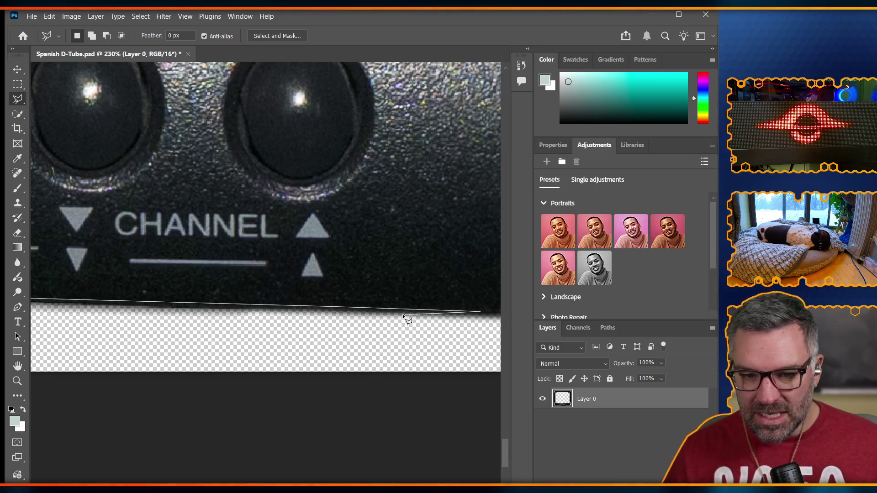
pyautogui.hscroll(-6, 347, 315)
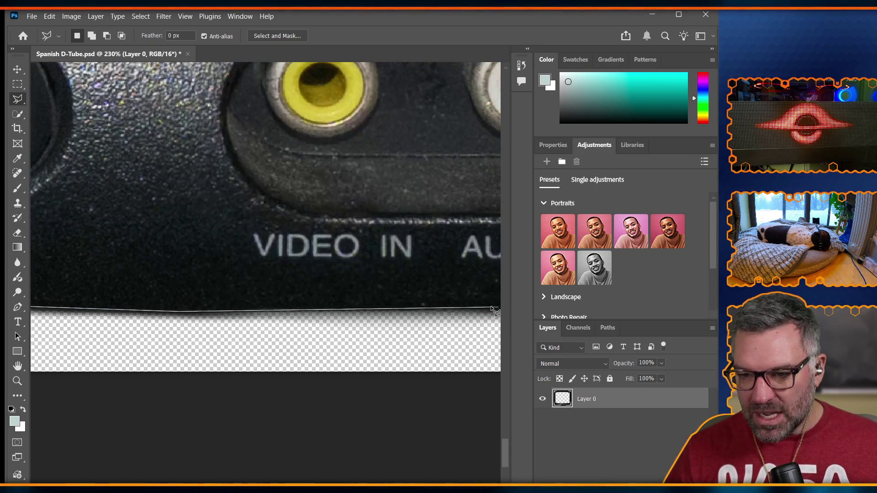
pyautogui.click(239, 314)
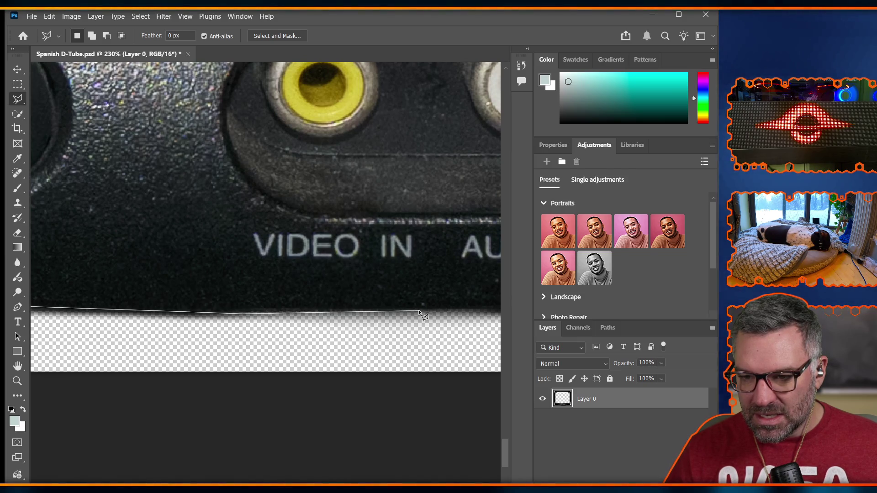
pyautogui.click(374, 317)
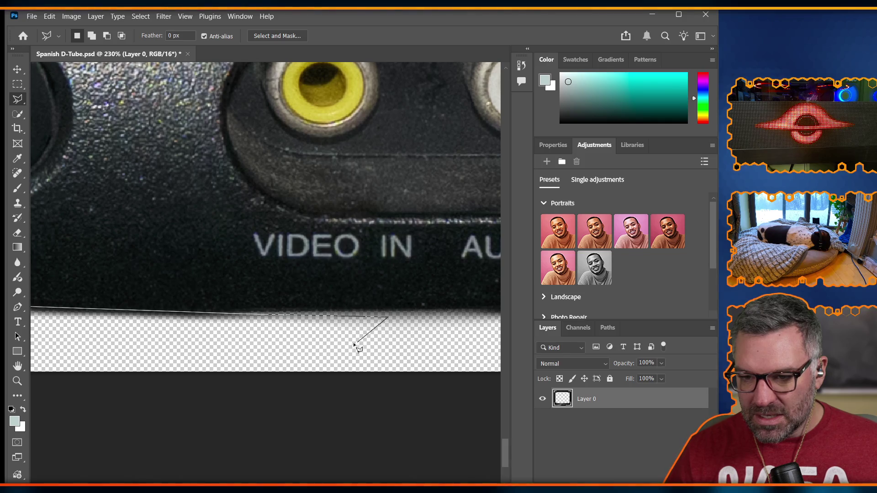
pyautogui.click(176, 348)
pyautogui.hscroll(-5, 176, 348)
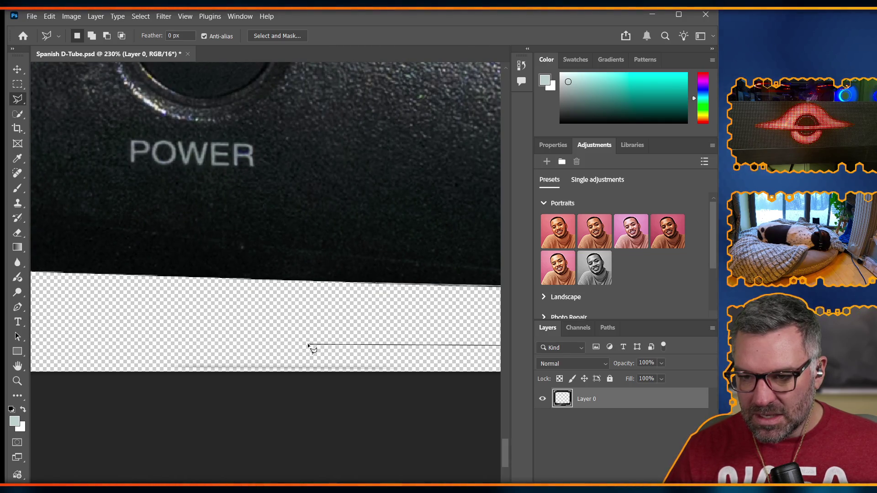
pyautogui.click(293, 322)
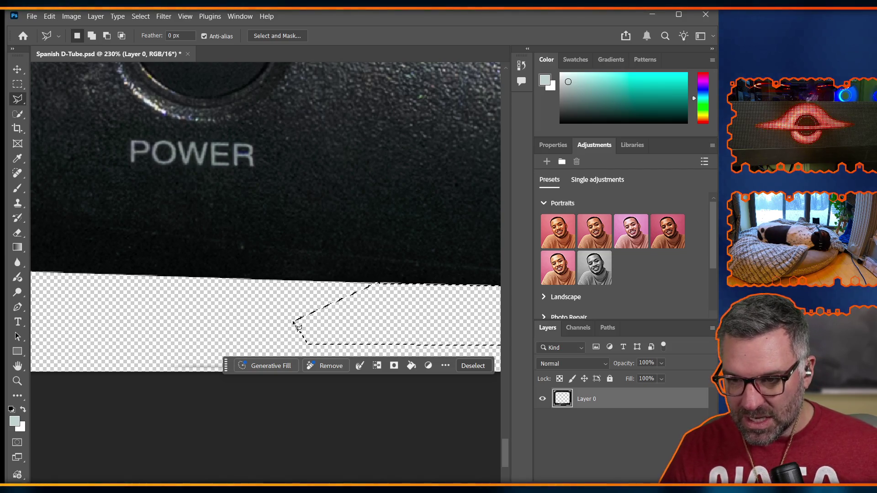
# Trim away the ragged strip and clear the selection
pyautogui.hotkey('ctrl', 'd')
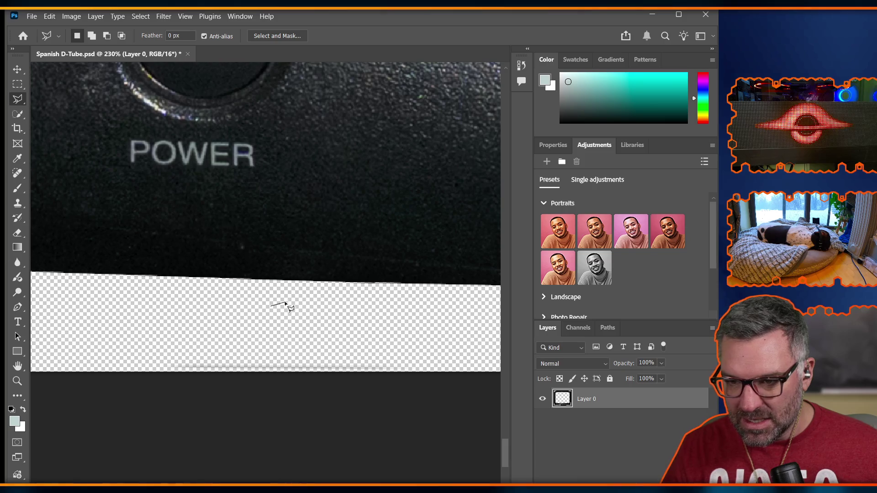
pyautogui.hotkey('ctrl', 'z')
pyautogui.scroll(-3, 277, 251)
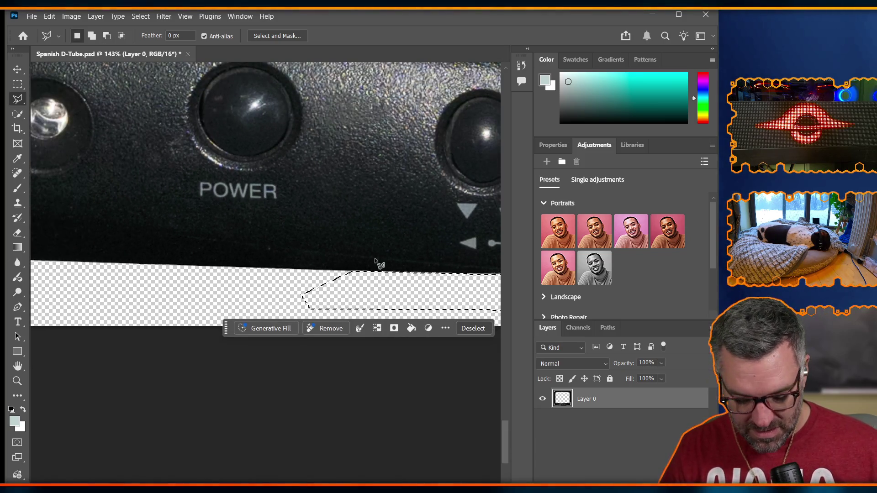
pyautogui.hotkey('ctrl', 'd')
pyautogui.scroll(-2, 375, 264)
pyautogui.hscroll(10, 402, 267)
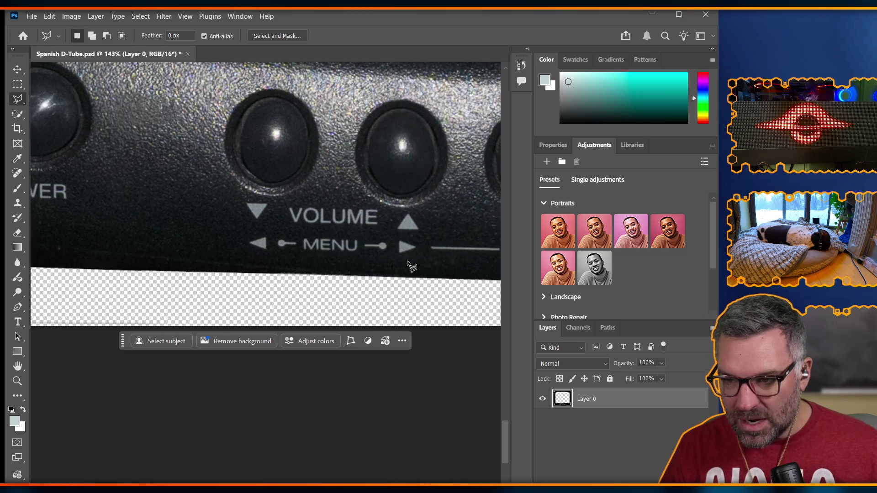
pyautogui.hscroll(8, 411, 258)
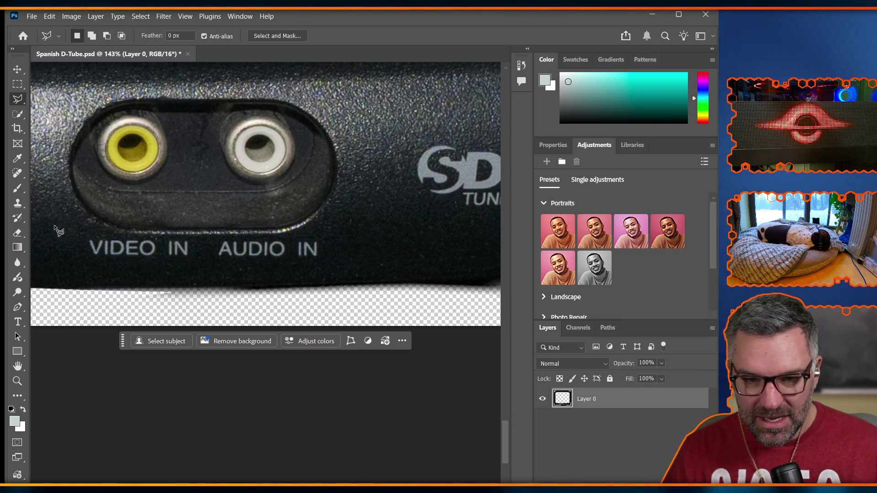
pyautogui.hscroll(-5, 230, 211)
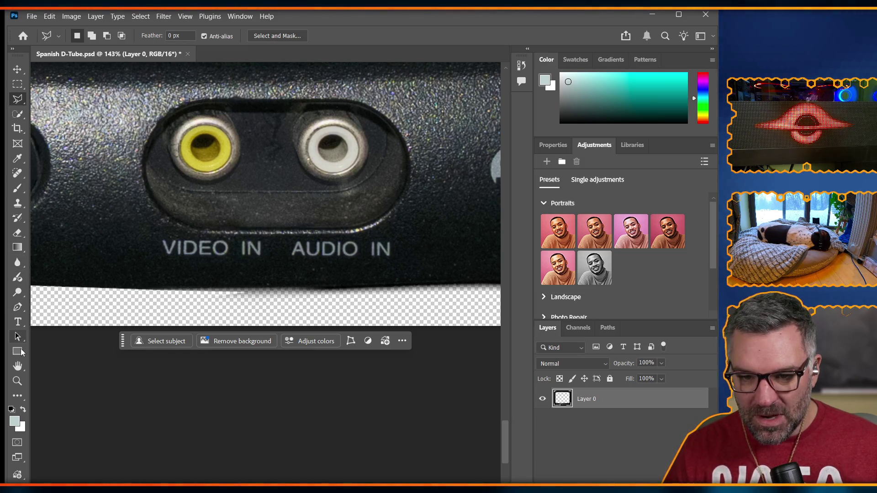
# Select the transparent area around the TV with the Magic Wand and check it
pyautogui.rightClick(17, 101)
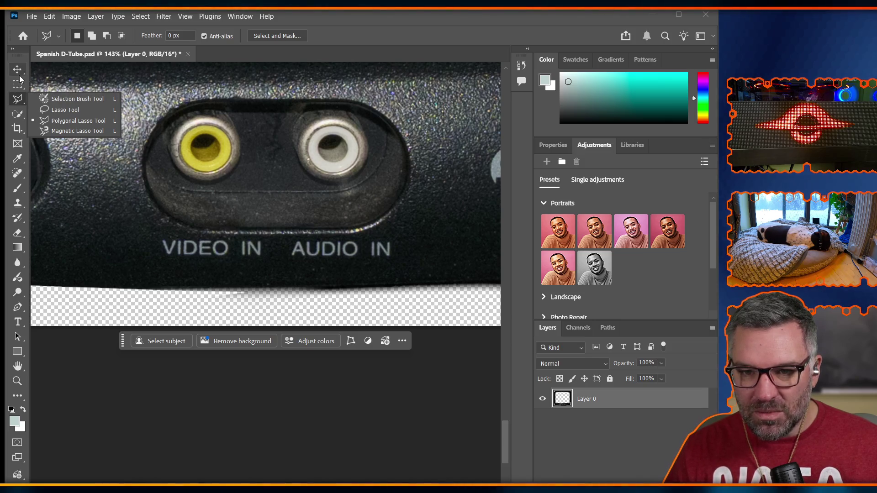
pyautogui.click(18, 115)
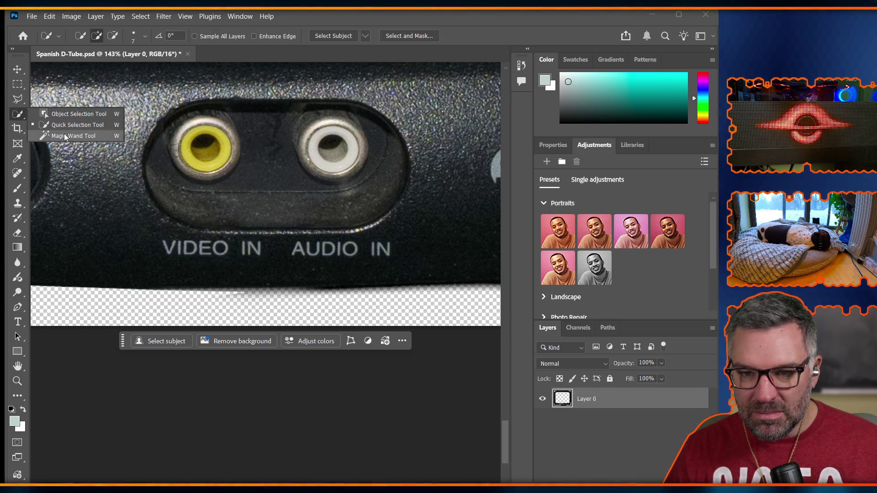
pyautogui.click(77, 135)
pyautogui.click(144, 305)
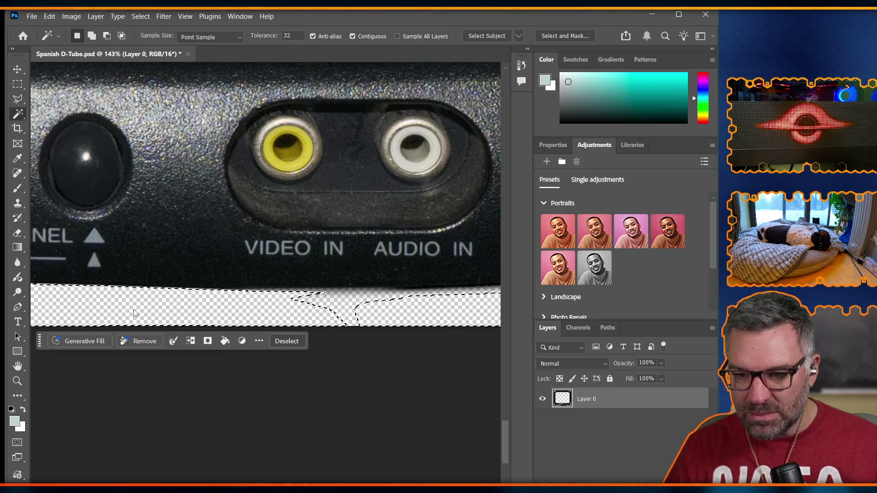
pyautogui.hscroll(10, 145, 305)
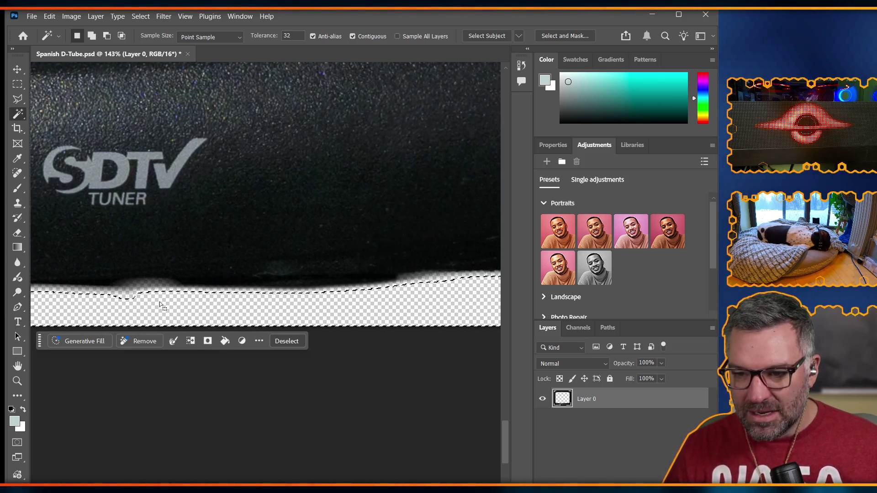
pyautogui.hscroll(5, 166, 298)
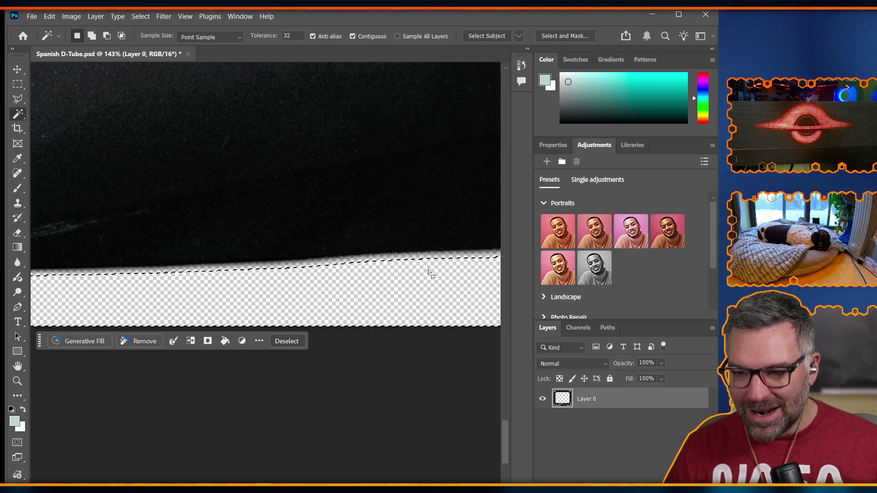
pyautogui.hscroll(5, 430, 270)
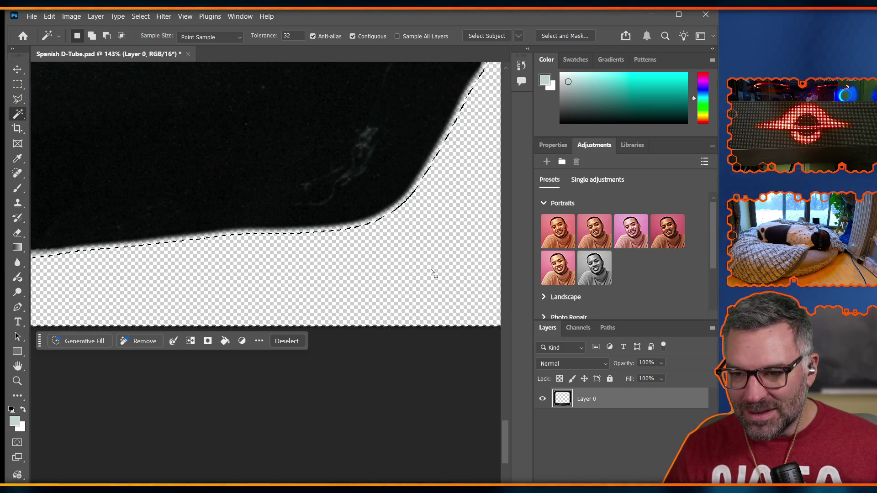
pyautogui.hscroll(5, 431, 269)
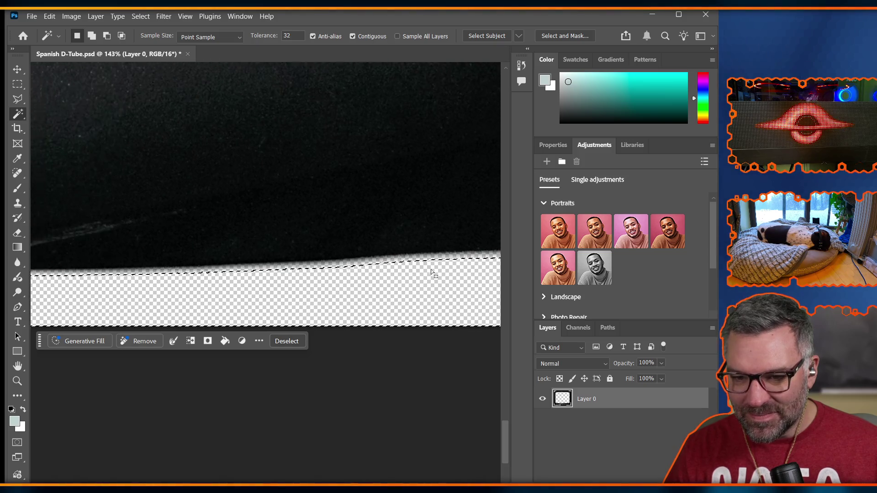
pyautogui.hscroll(5, 432, 270)
pyautogui.scroll(-5, 307, 260)
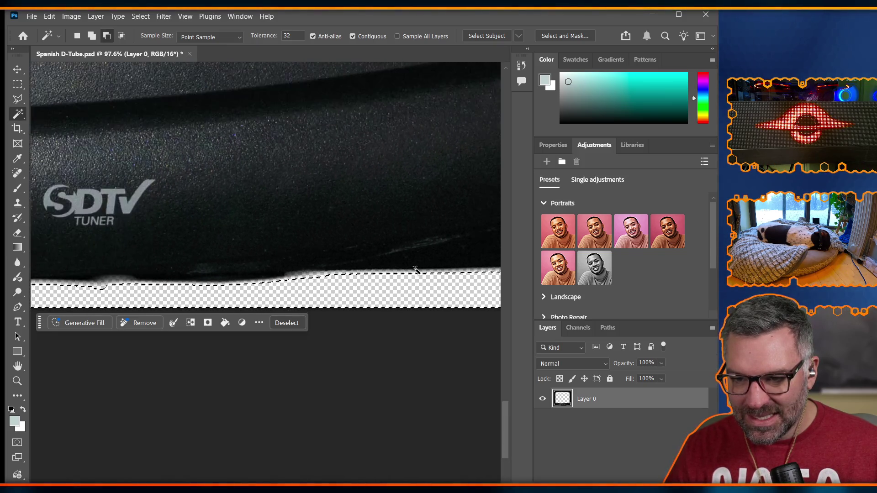
pyautogui.scroll(-4, 307, 259)
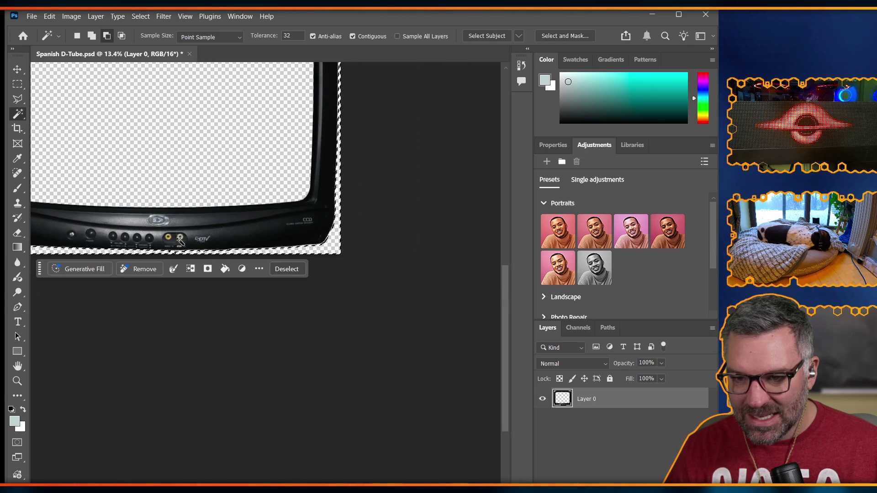
pyautogui.scroll(3, 153, 196)
pyautogui.scroll(-3, 160, 190)
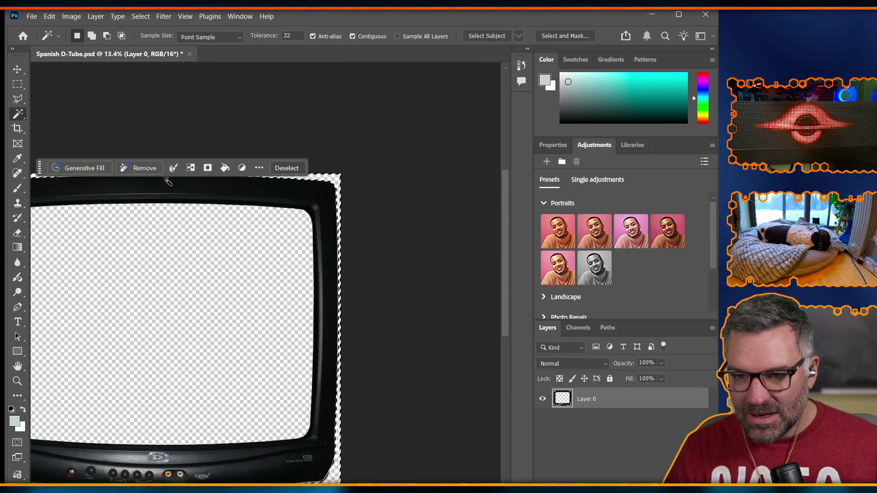
pyautogui.scroll(4, 168, 181)
pyautogui.scroll(1, 151, 219)
pyautogui.hscroll(3, 137, 265)
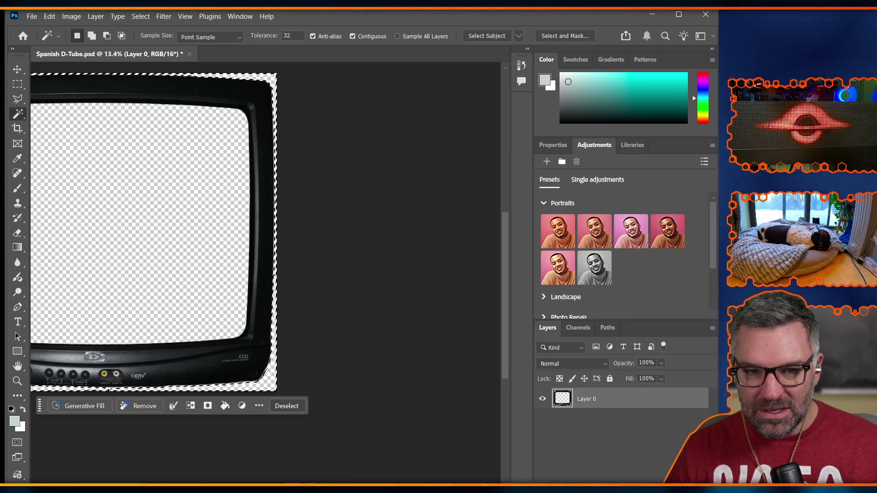
pyautogui.hscroll(-8, 227, 245)
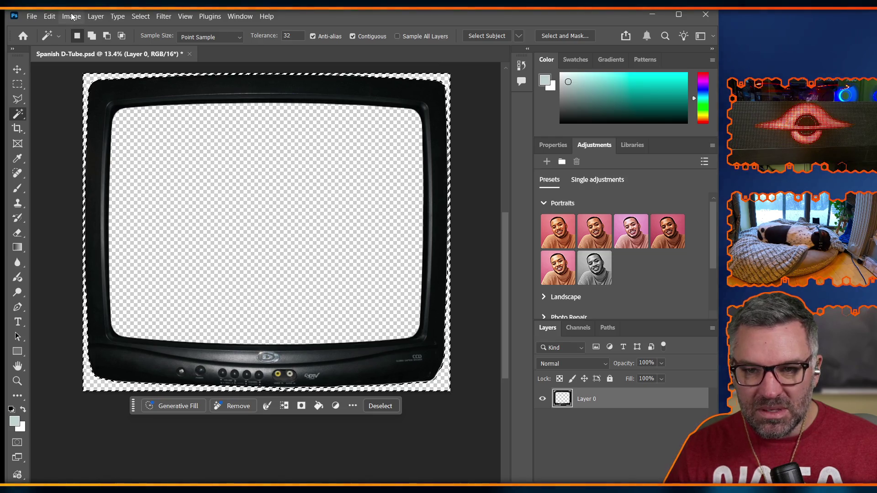
pyautogui.click(144, 17)
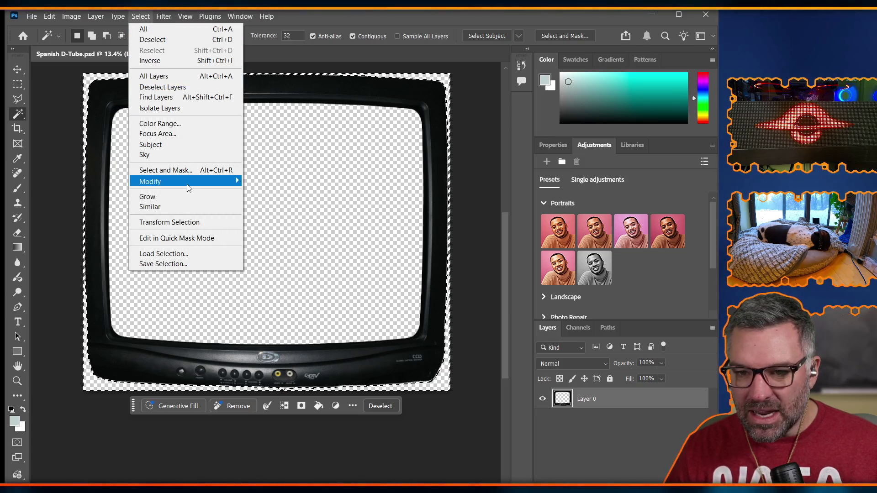
# Expand the background selection by 1 pixel
pyautogui.moveTo(219, 184)
pyautogui.click(272, 202)
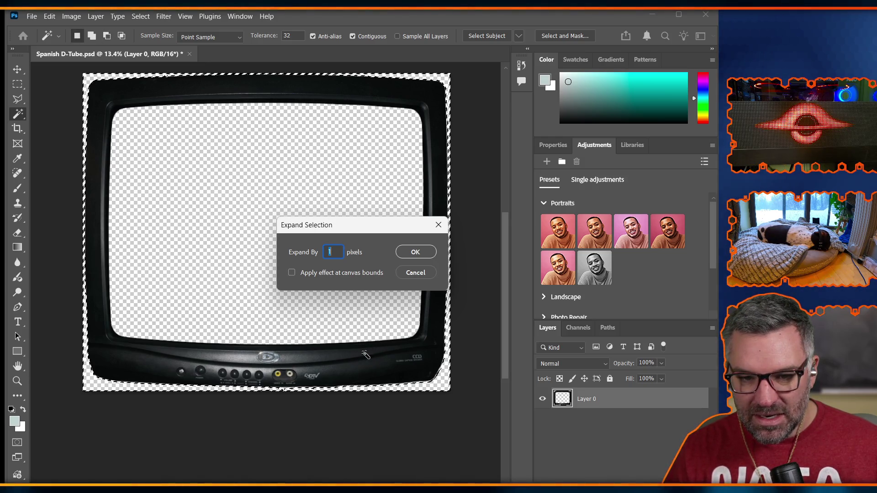
pyautogui.click(429, 250)
pyautogui.scroll(5, 276, 387)
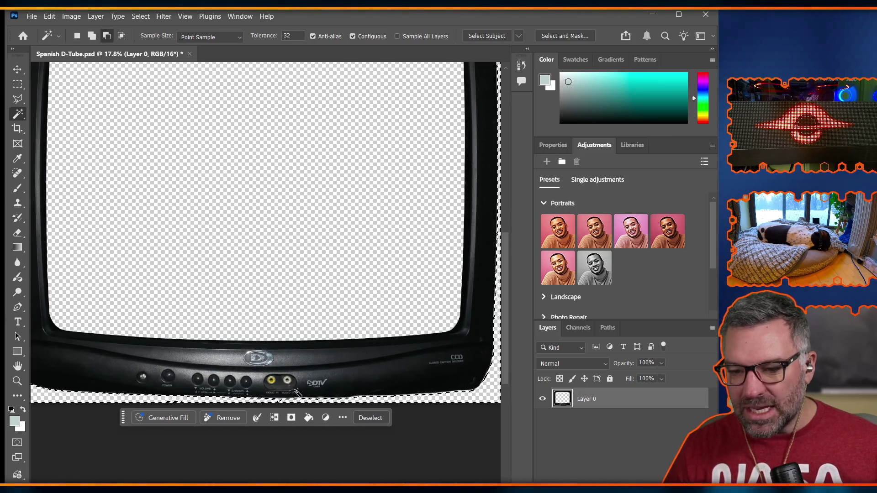
pyautogui.scroll(6, 276, 387)
# Undo an accidental front-panel addition and set the wand Tolerance to 5
pyautogui.press('shift')
pyautogui.keyDown('shift'); pyautogui.click(277, 452); pyautogui.keyUp('shift')
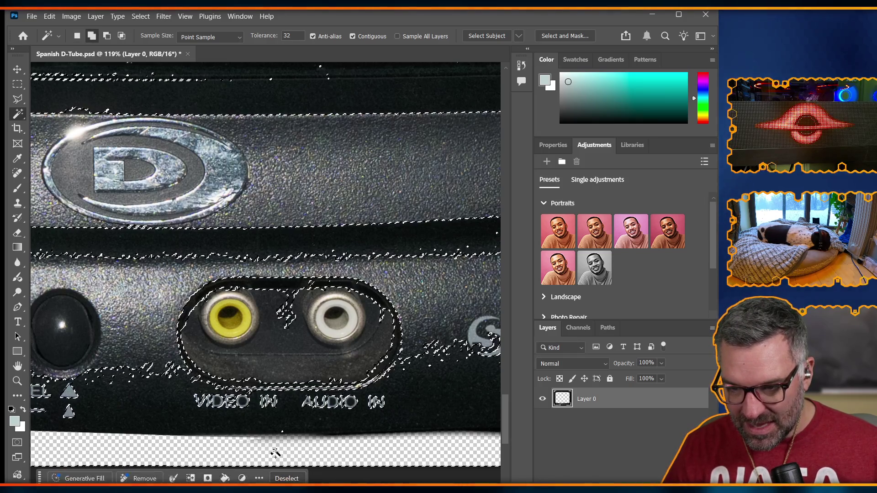
pyautogui.hotkey('ctrl', 'z')
pyautogui.click(297, 35)
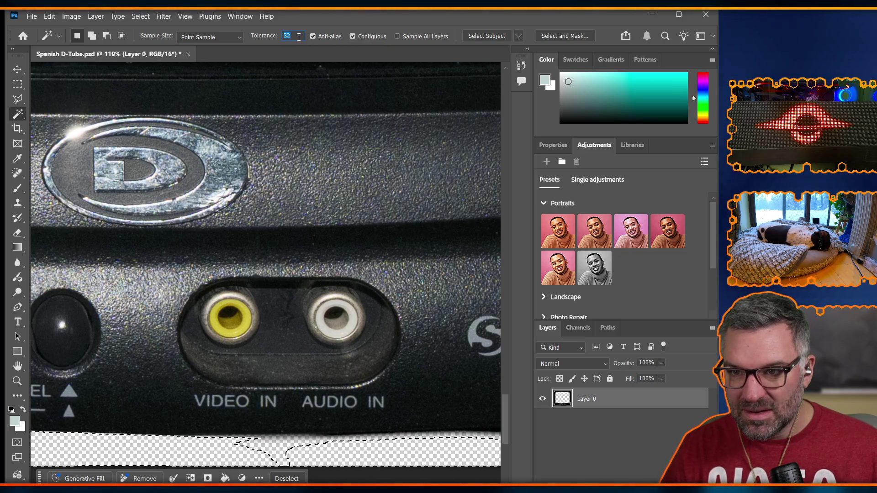
pyautogui.write('125')
pyautogui.press('Return')
pyautogui.hscroll(3, 40, 159)
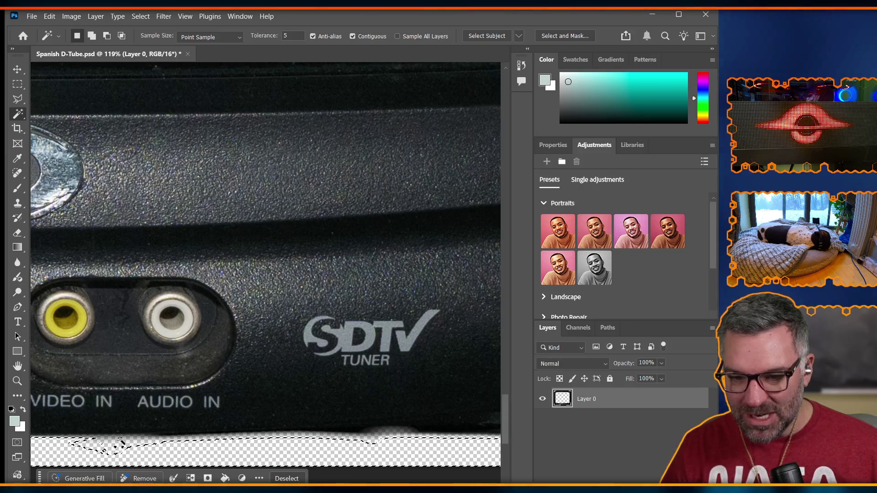
# Draw straight-sided lasso selections along the bottom edge beneath VIDEO IN and SDTV
pyautogui.click(19, 100)
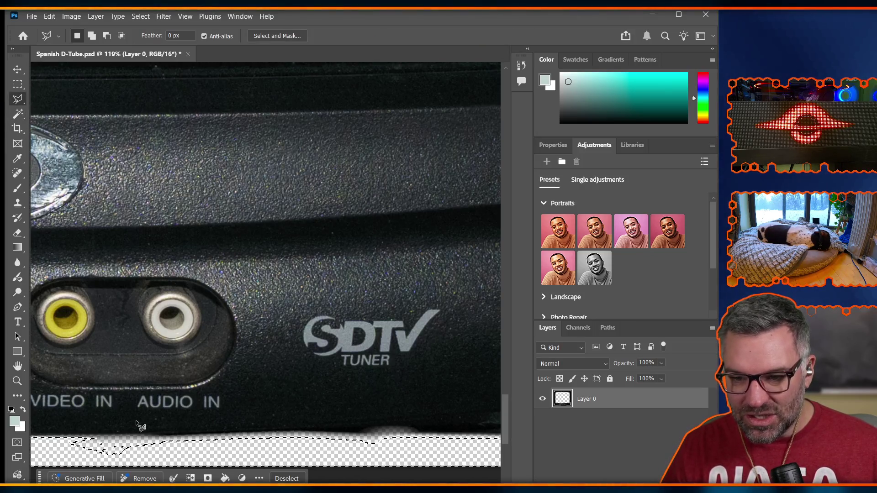
pyautogui.click(72, 440)
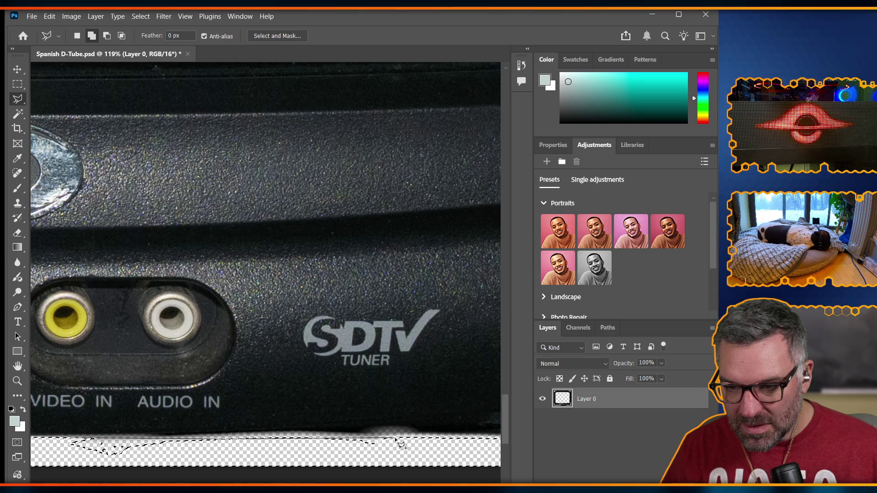
pyautogui.doubleClick(440, 458)
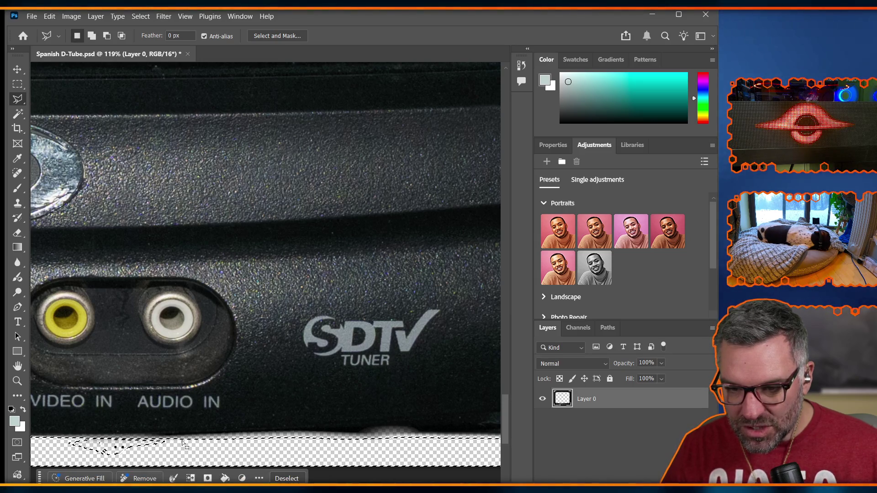
pyautogui.click(68, 443)
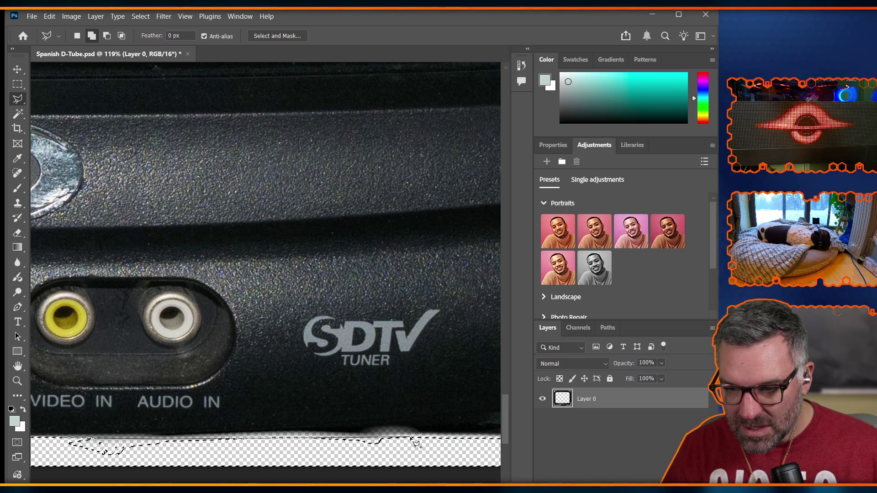
pyautogui.click(49, 465)
pyautogui.click(54, 456)
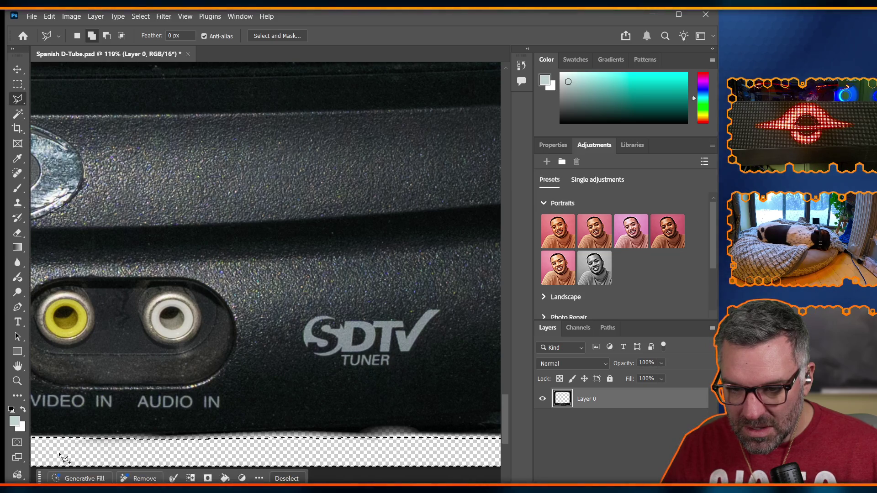
pyautogui.scroll(-3, 299, 429)
pyautogui.scroll(-4, 299, 428)
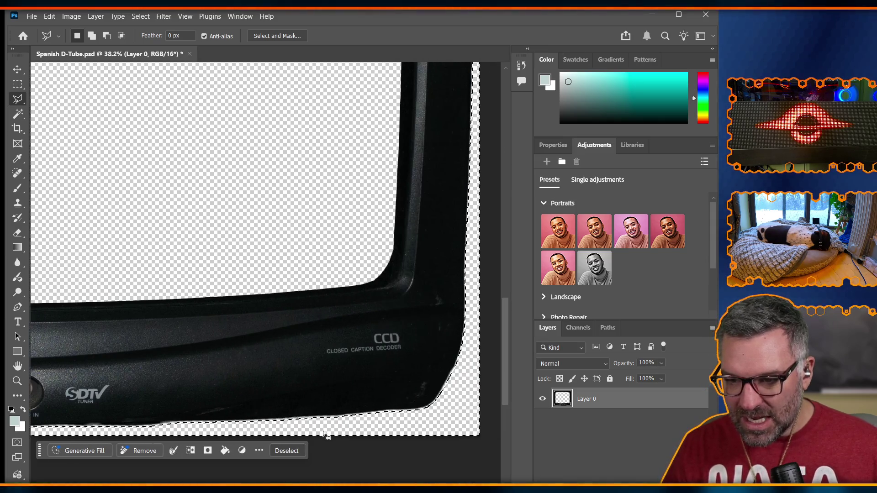
pyautogui.hscroll(-5, 325, 431)
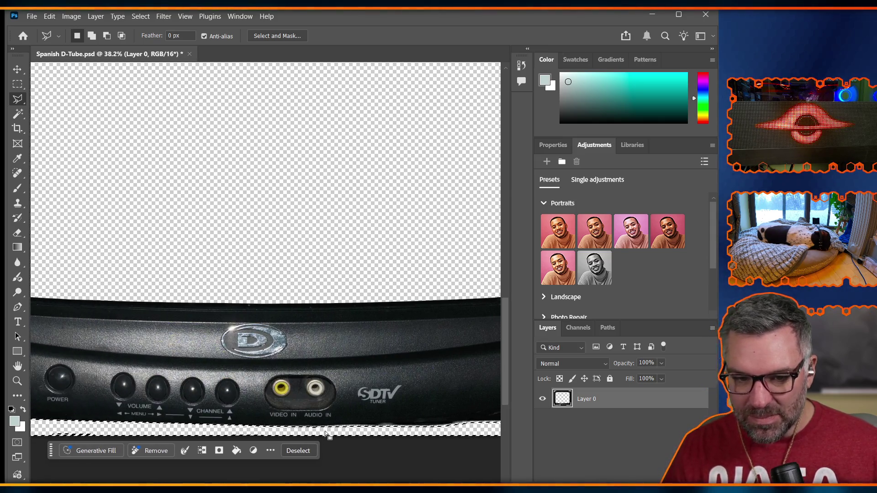
# Open Select > Modify > Expand and enter 3 pixels for the bottom-edge strip
pyautogui.click(144, 17)
pyautogui.moveTo(209, 186)
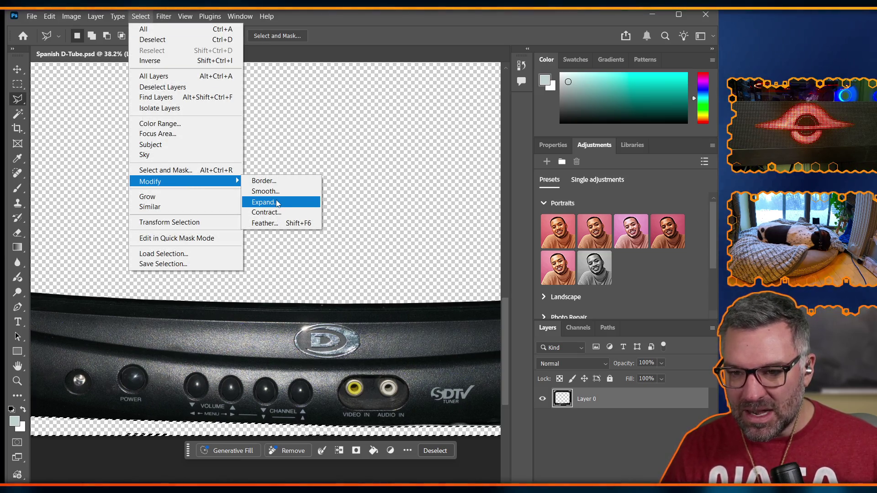
pyautogui.click(267, 202)
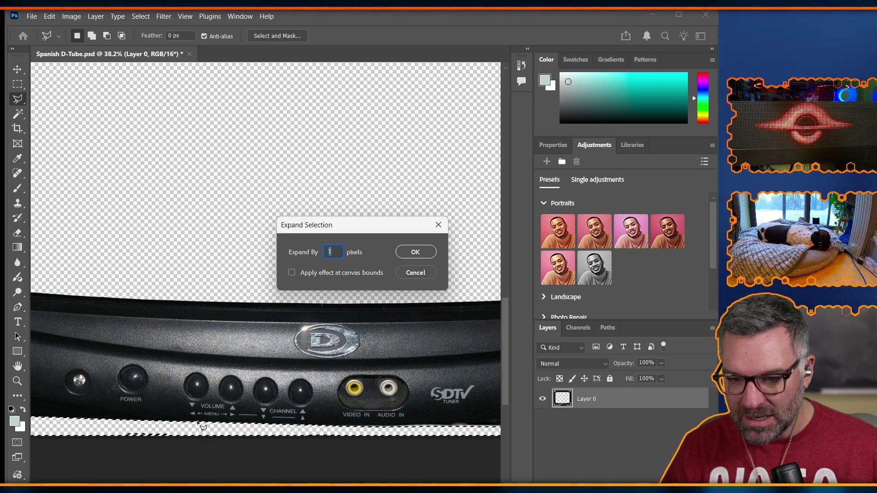
pyautogui.moveTo(349, 230); pyautogui.dragTo(334, 224)
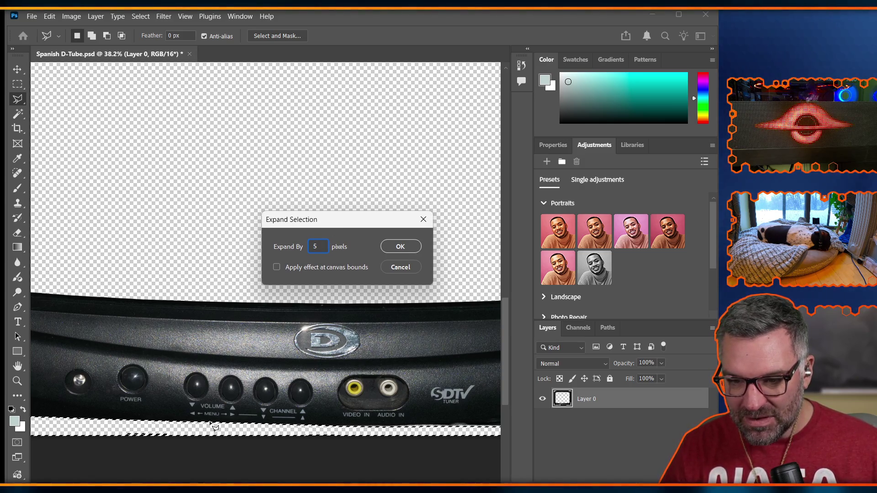
pyautogui.doubleClick(315, 246)
pyautogui.write('3')
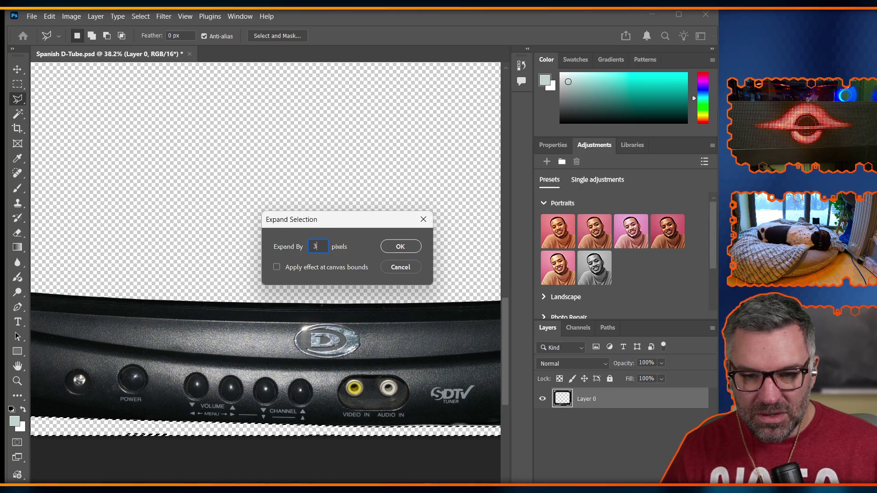
pyautogui.press('Return')
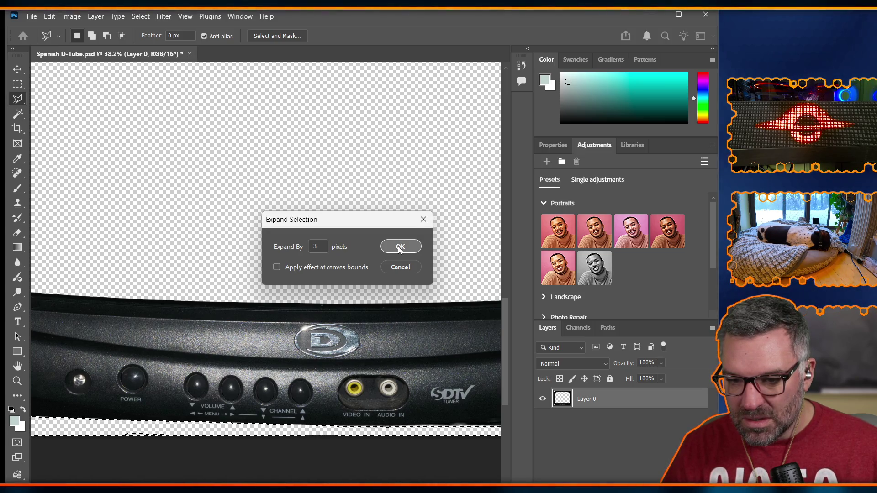
pyautogui.scroll(5, 175, 420)
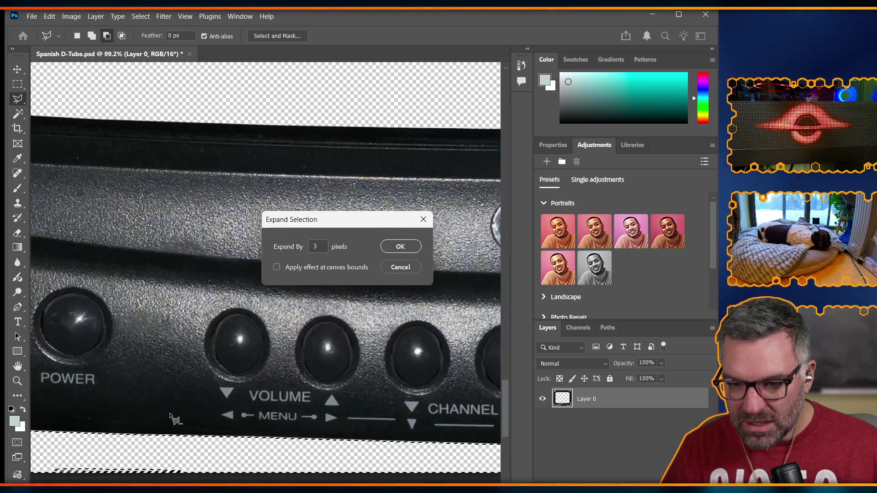
# Confirm the 3-pixel expansion, then smooth the lower-edge selection by 3 pixels
pyautogui.click(407, 245)
pyautogui.scroll(-6, 304, 225)
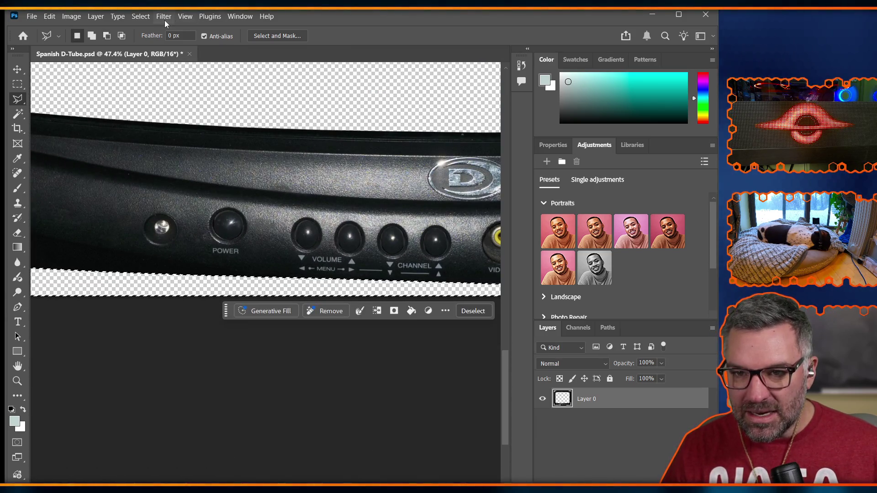
pyautogui.click(141, 16)
pyautogui.moveTo(189, 181)
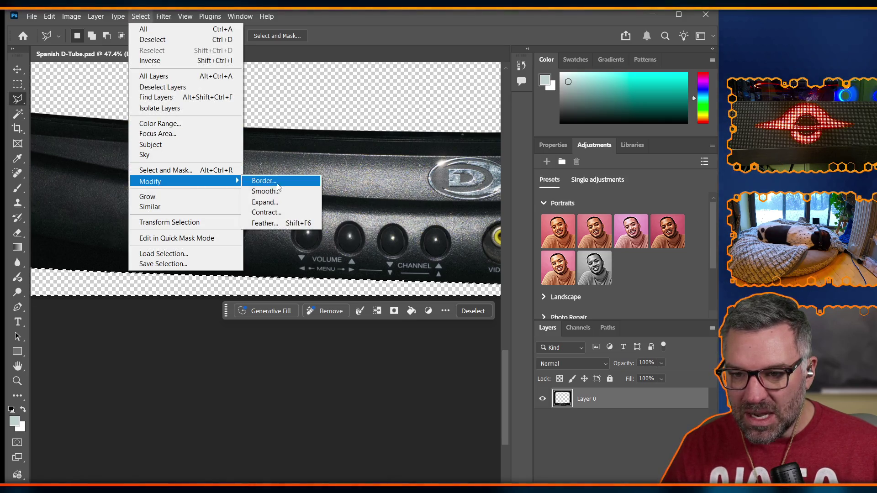
pyautogui.click(286, 192)
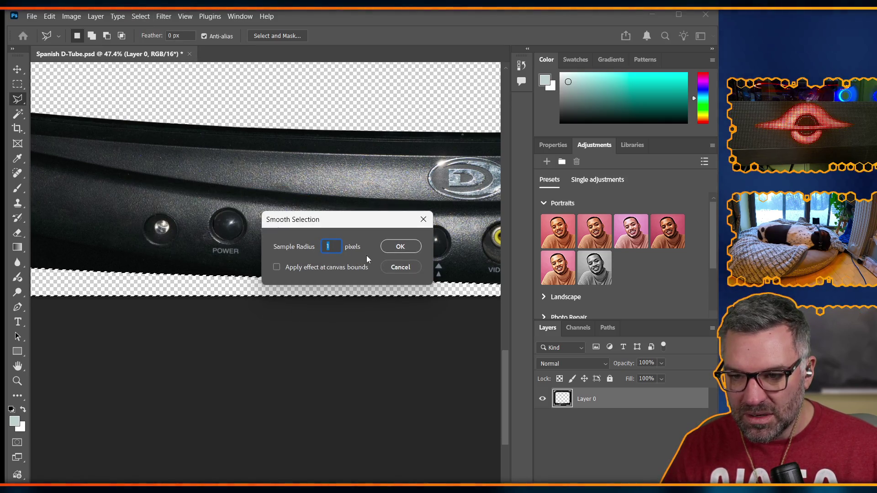
pyautogui.click(398, 247)
# Feather the selection by 5 pixels, then deselect it
pyautogui.click(139, 17)
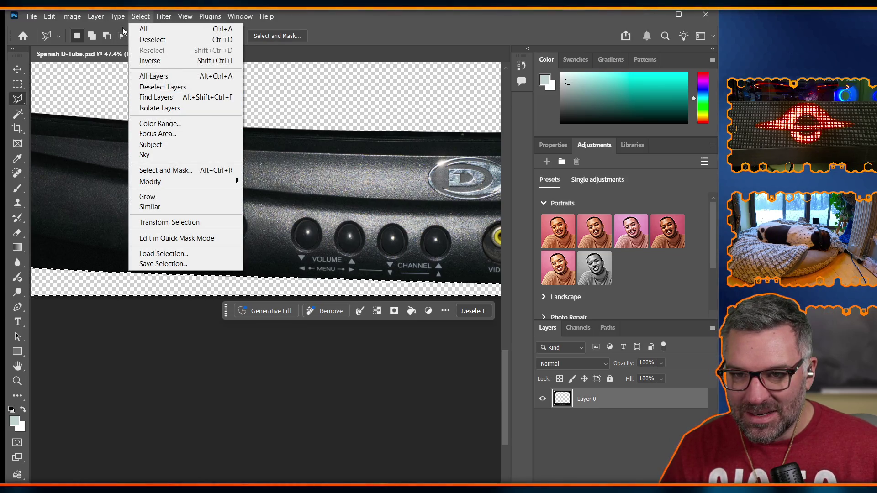
pyautogui.moveTo(187, 181)
pyautogui.click(276, 224)
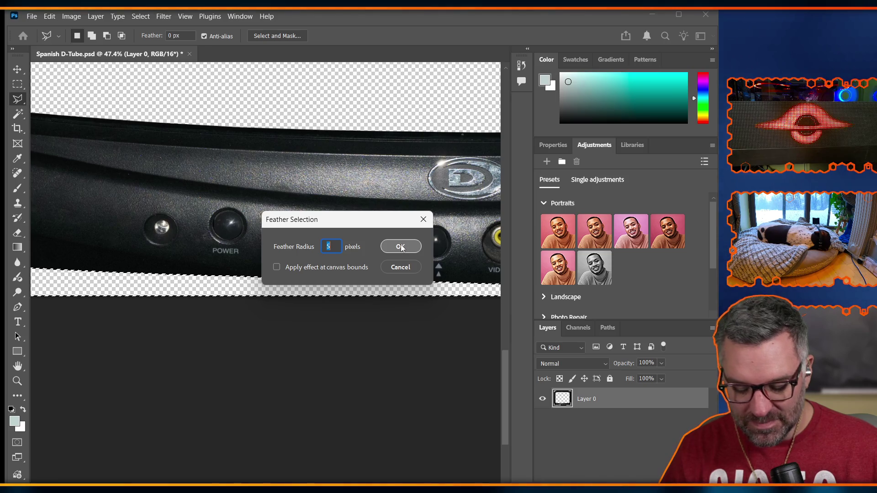
pyautogui.click(396, 246)
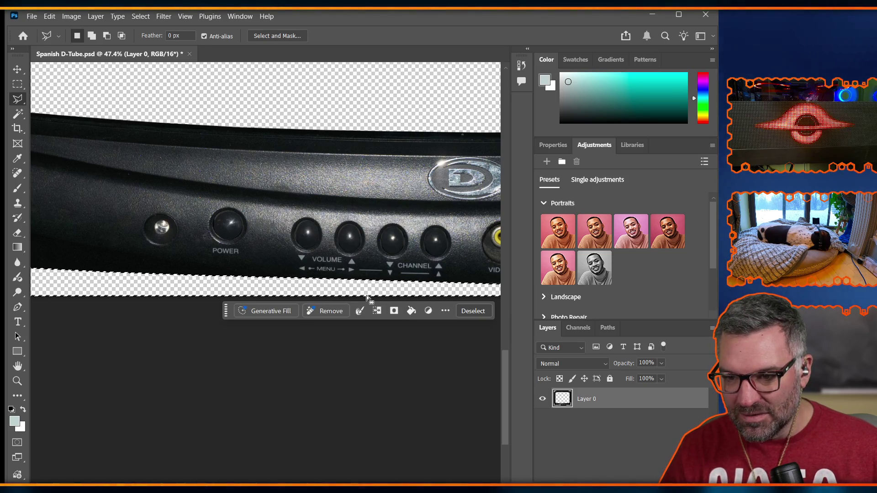
pyautogui.hscroll(2, 367, 295)
pyautogui.hscroll(10, 344, 280)
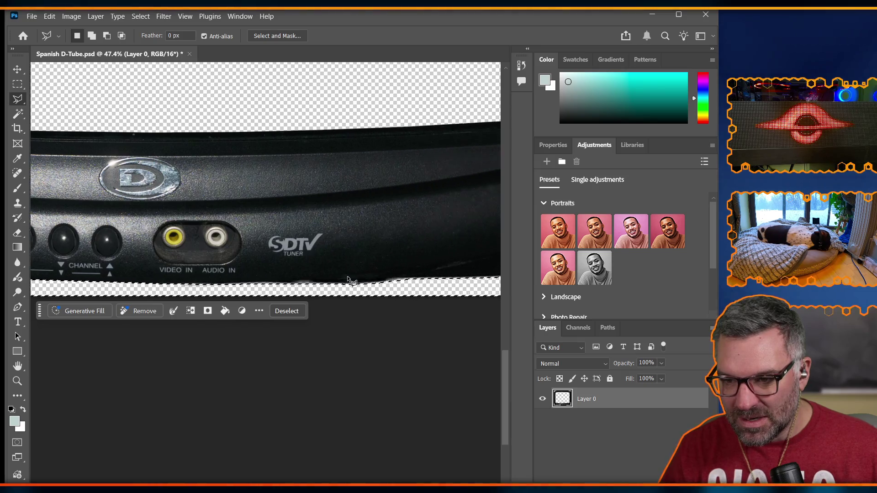
pyautogui.hscroll(3, 352, 275)
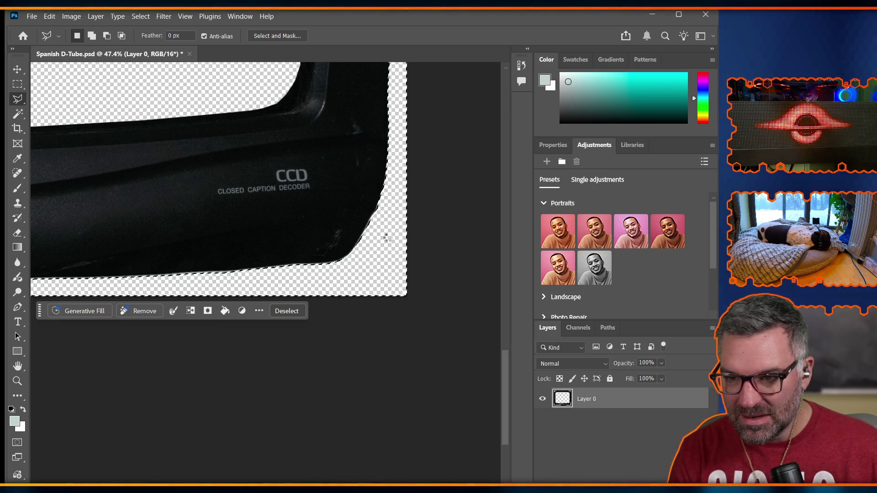
pyautogui.hotkey('ctrl', 'd')
pyautogui.scroll(2, 232, 285)
pyautogui.scroll(-2, 232, 285)
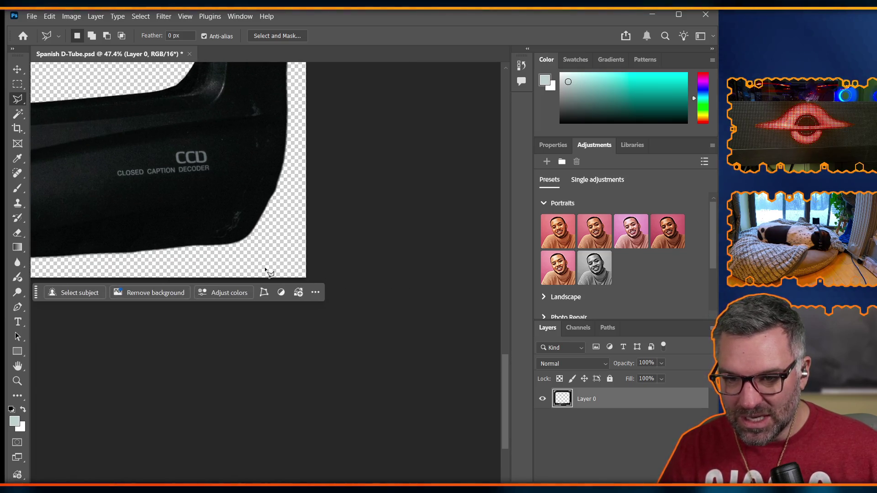
pyautogui.hscroll(-3, 265, 274)
pyautogui.hscroll(-10, 265, 270)
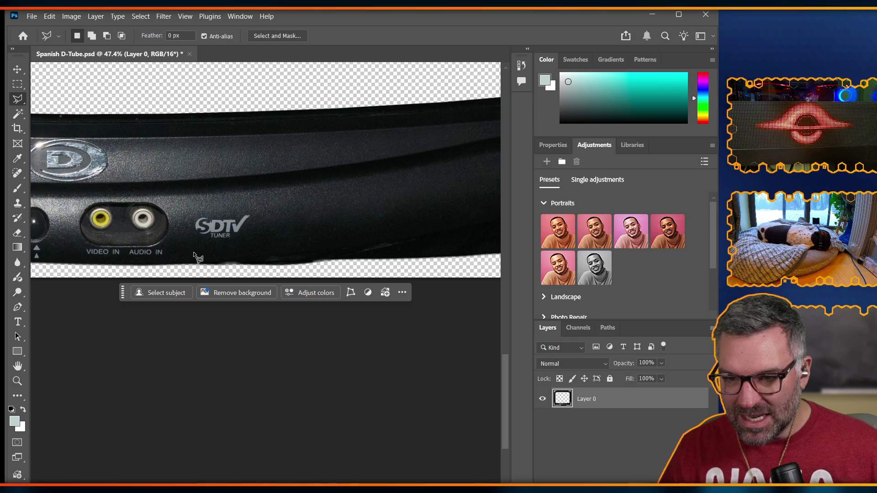
pyautogui.hscroll(-10, 188, 258)
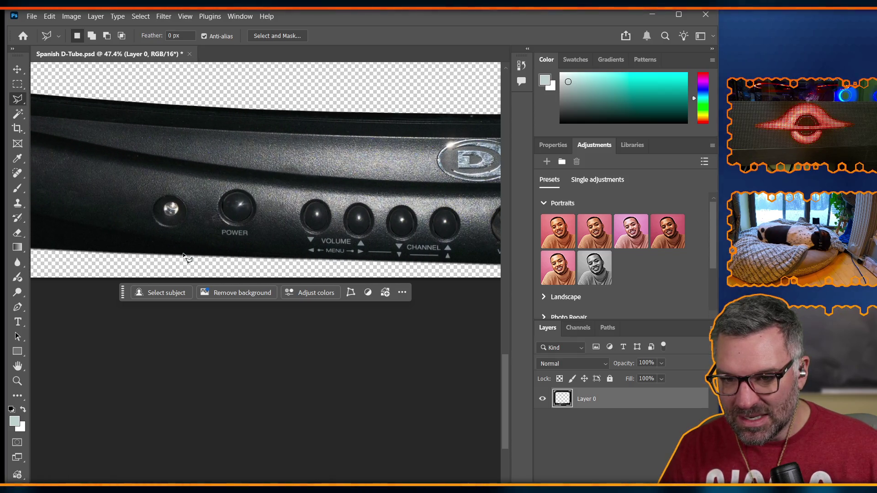
pyautogui.hscroll(10, 187, 258)
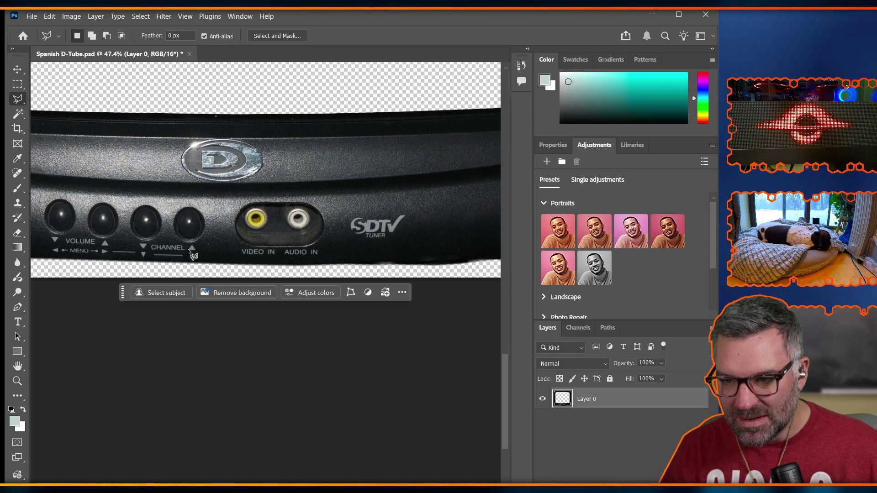
pyautogui.hscroll(-5, 145, 268)
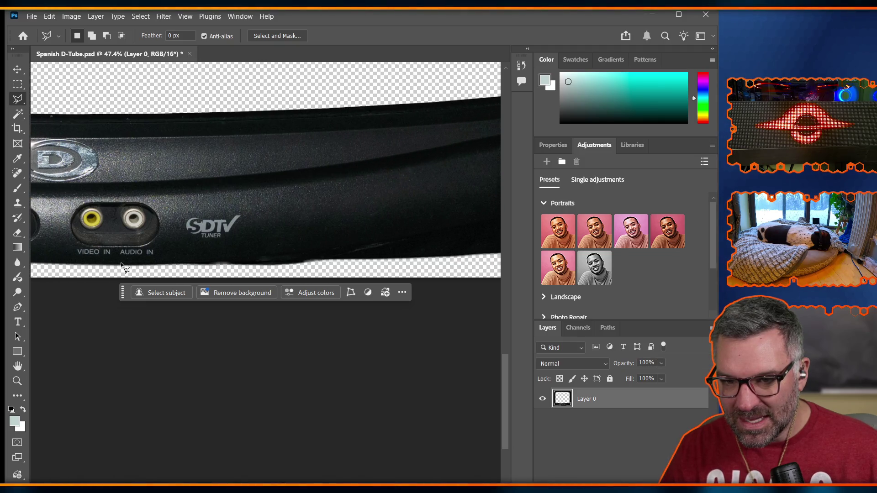
pyautogui.scroll(5, 142, 263)
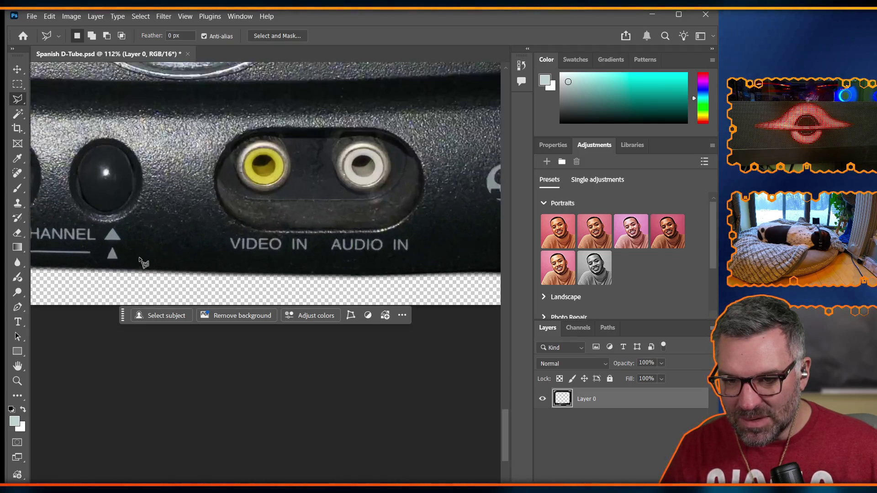
pyautogui.hscroll(-8, 83, 306)
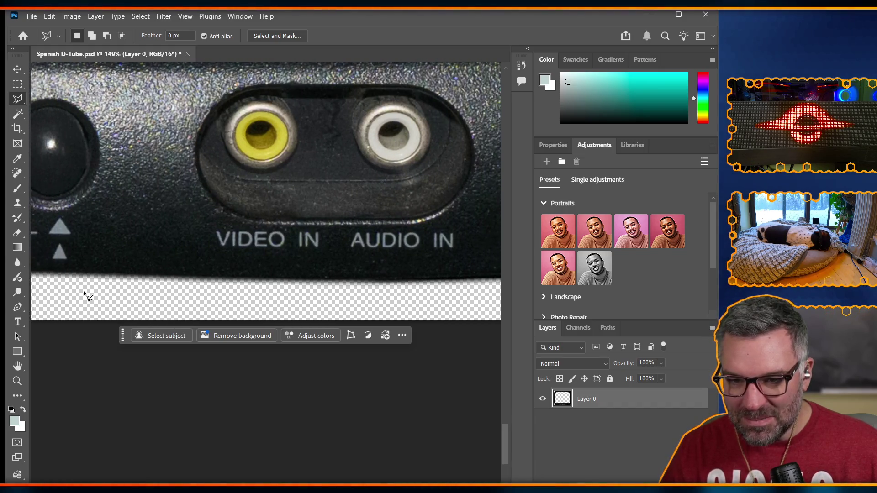
pyautogui.hscroll(-8, 89, 296)
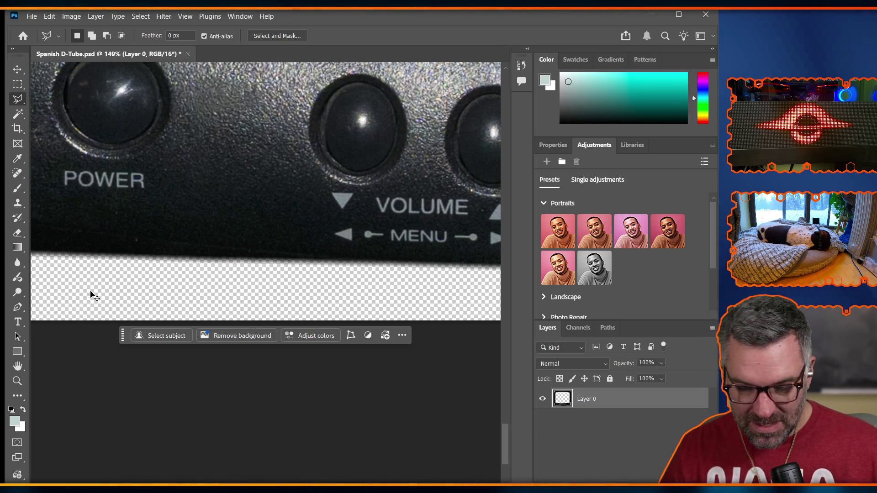
pyautogui.click(90, 291)
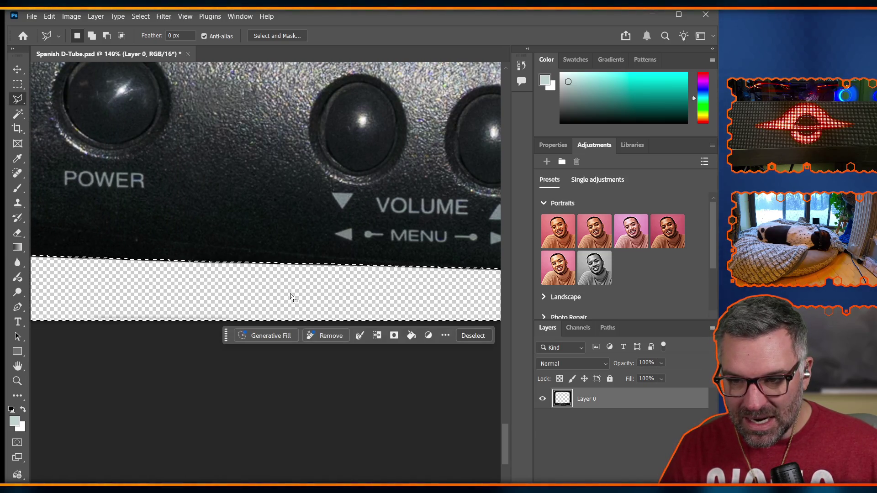
pyautogui.hotkey('ctrl', 'd')
pyautogui.hscroll(-2, 290, 295)
pyautogui.hscroll(5, 307, 285)
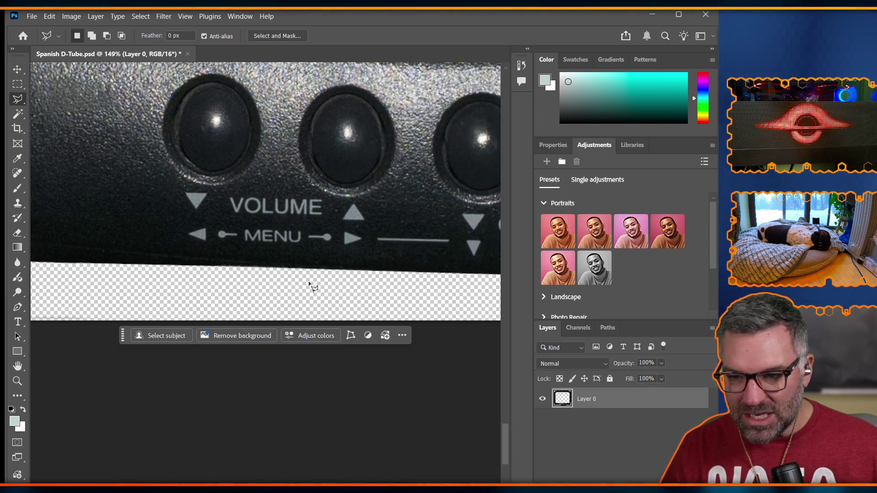
pyautogui.hscroll(10, 311, 286)
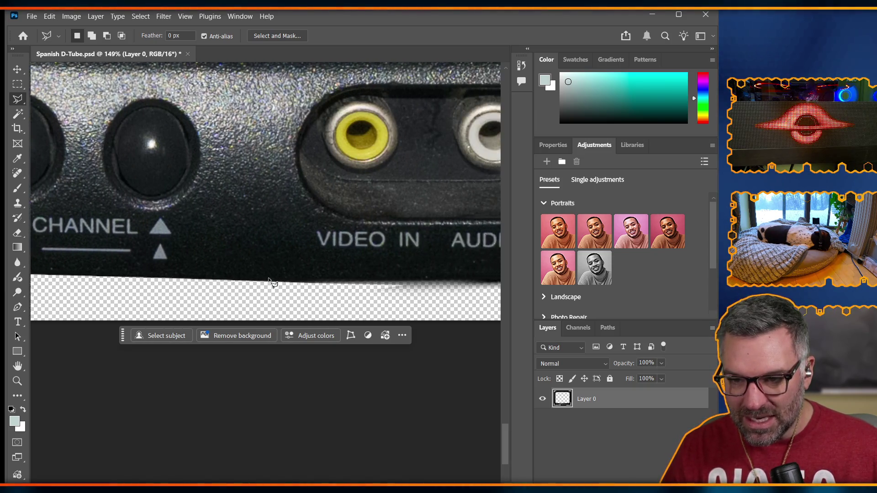
pyautogui.hscroll(4, 270, 279)
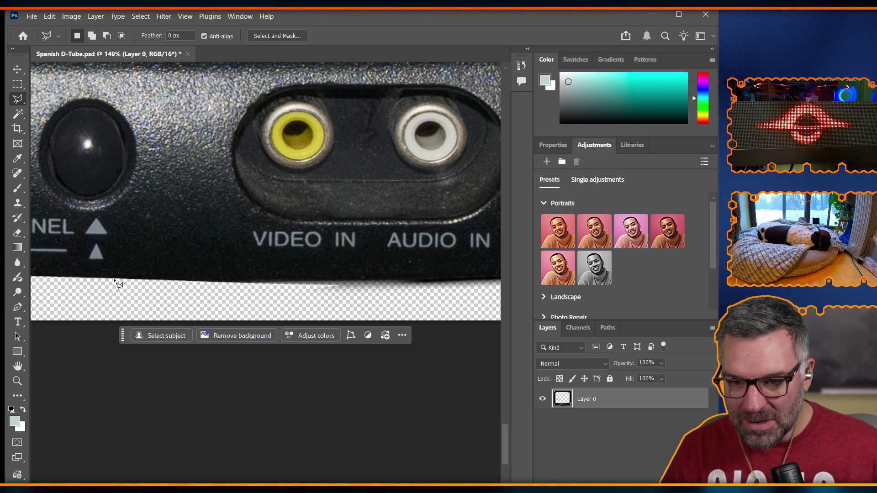
pyautogui.scroll(-6, 113, 280)
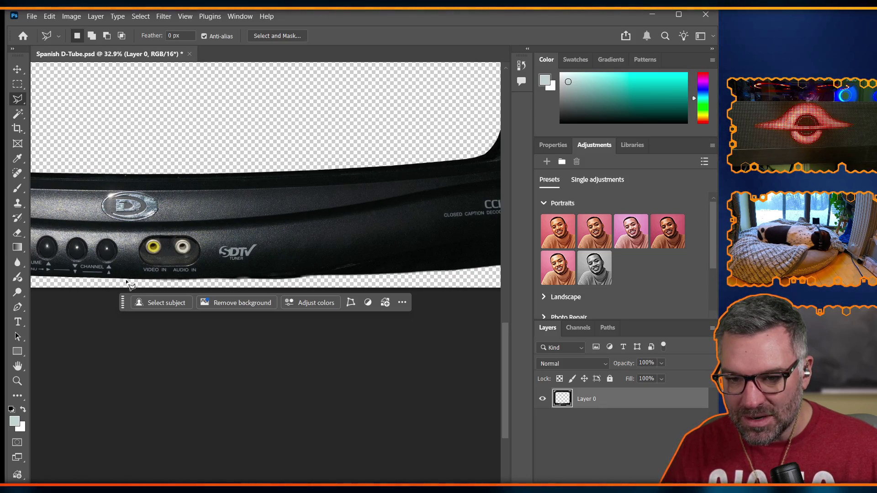
pyautogui.scroll(5, 129, 285)
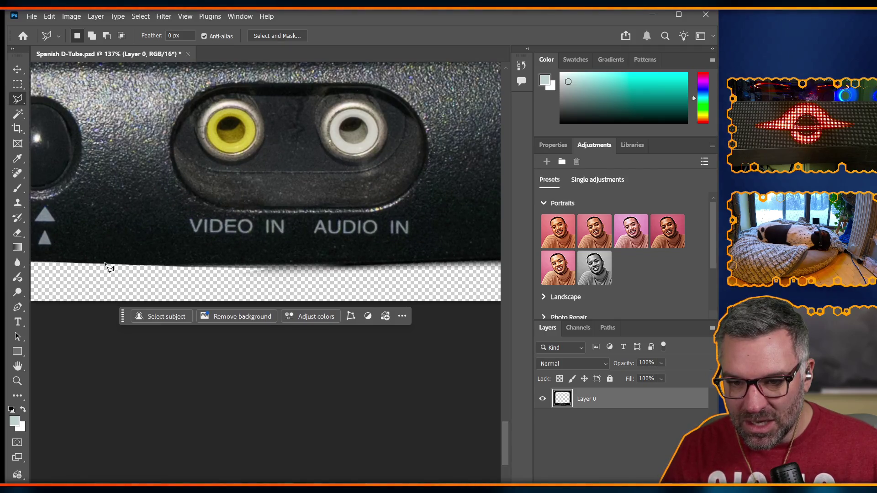
# Trace a polygonal lasso outline along the TV's bottom edge and up its curved corner
pyautogui.click(70, 263)
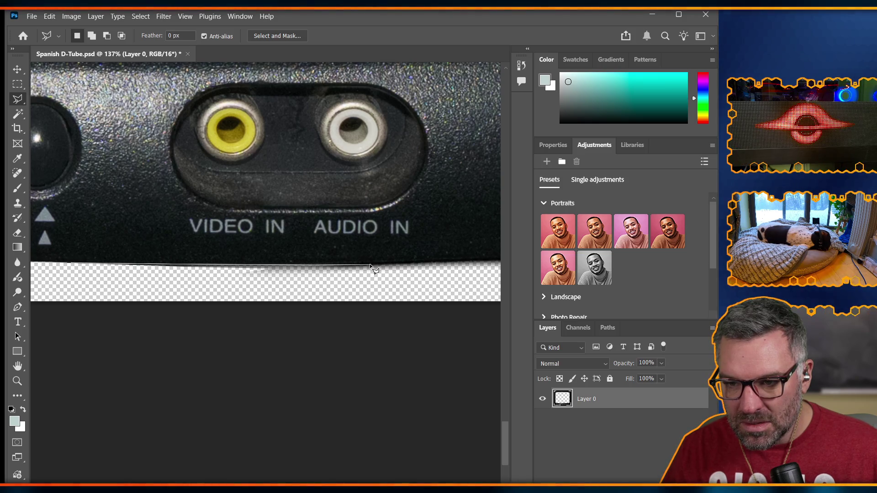
pyautogui.hscroll(-10, 375, 270)
pyautogui.hscroll(5, 122, 283)
pyautogui.hscroll(10, 425, 259)
pyautogui.hscroll(-12, 411, 265)
pyautogui.hscroll(8, 333, 284)
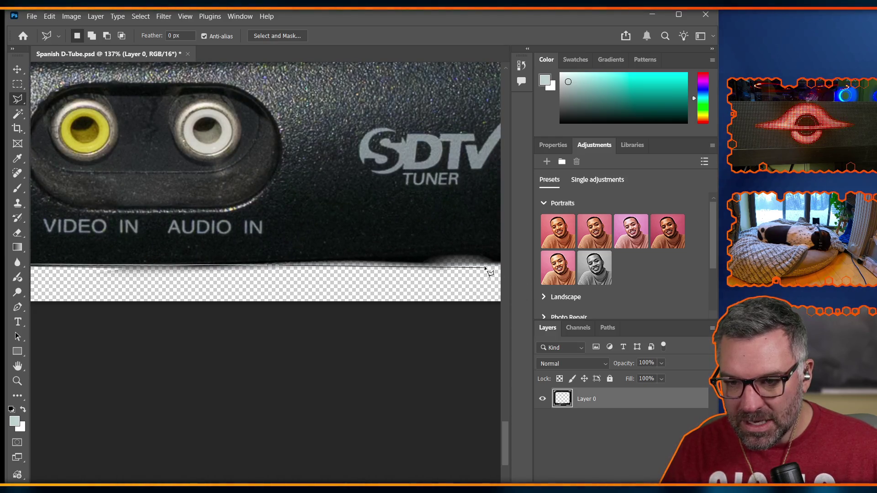
pyautogui.hscroll(10, 492, 274)
pyautogui.hscroll(-12, 320, 281)
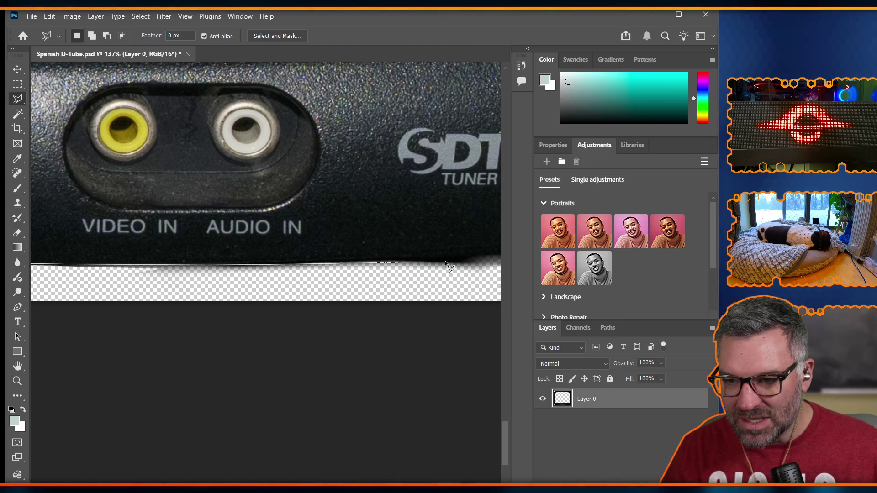
pyautogui.hscroll(10, 450, 267)
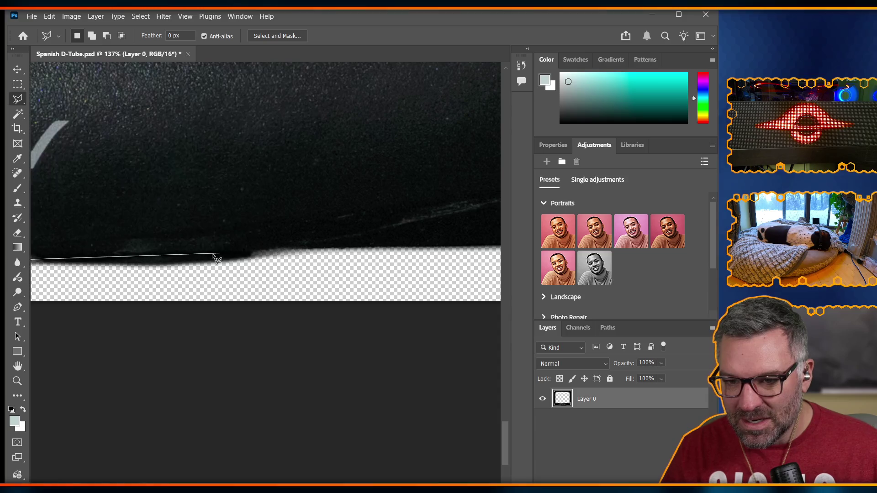
pyautogui.hscroll(-10, 79, 268)
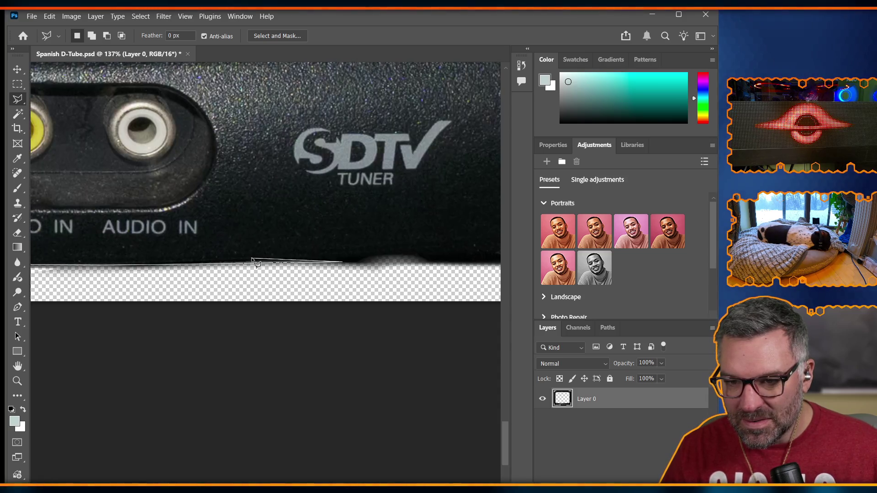
pyautogui.hscroll(5, 434, 264)
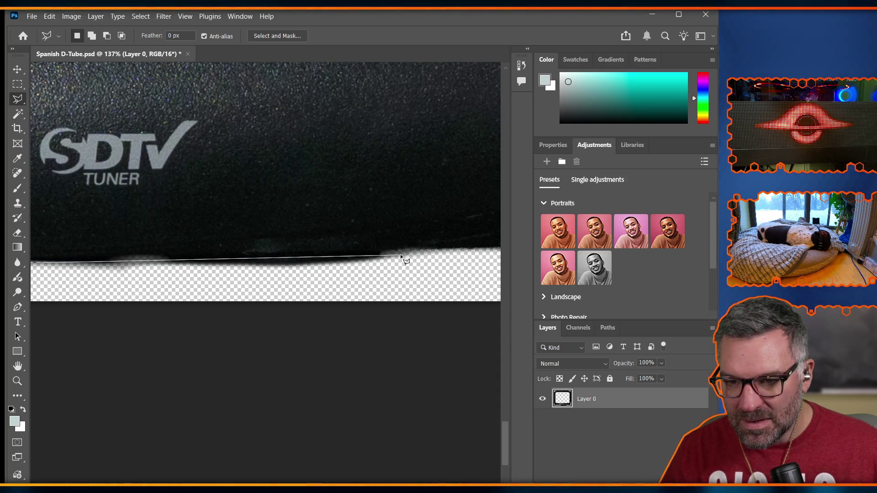
pyautogui.hscroll(5, 506, 248)
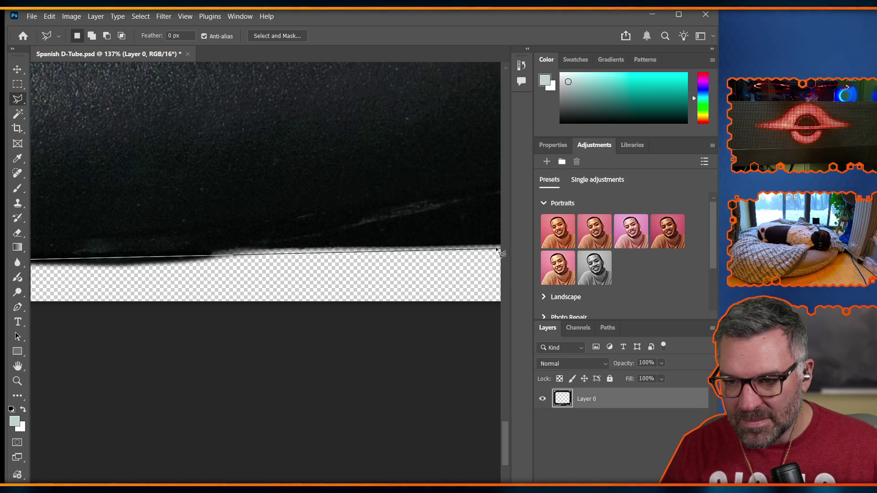
pyautogui.hscroll(2, 517, 251)
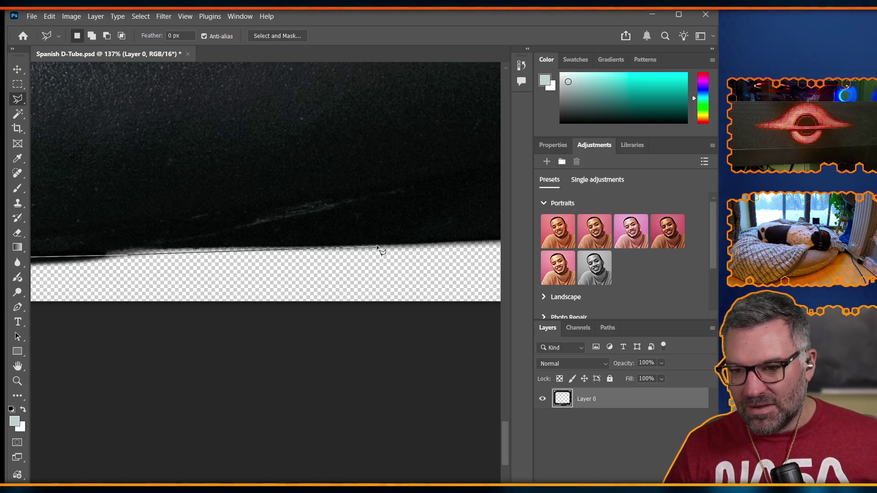
pyautogui.hscroll(5, 380, 249)
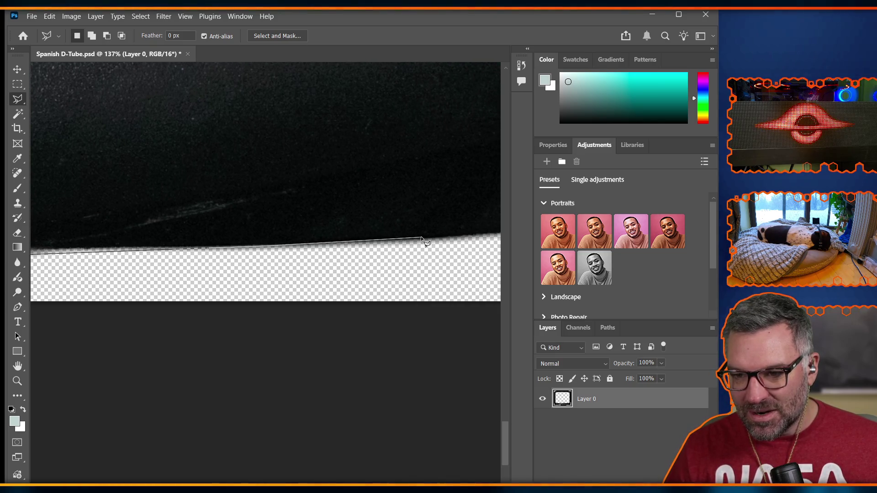
pyautogui.hscroll(5, 423, 238)
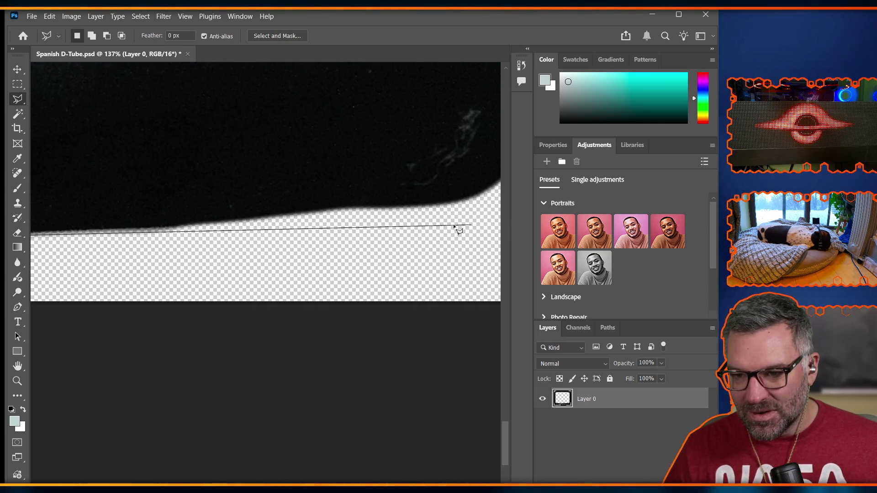
pyautogui.click(291, 221)
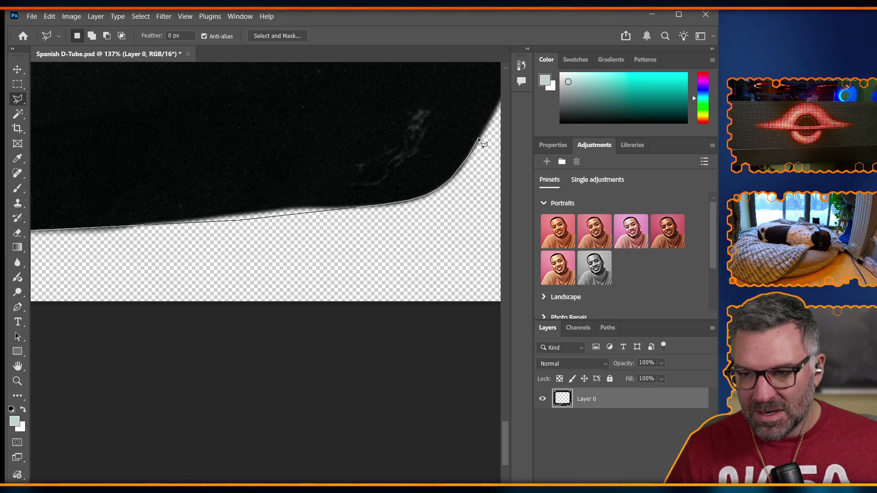
pyautogui.click(400, 264)
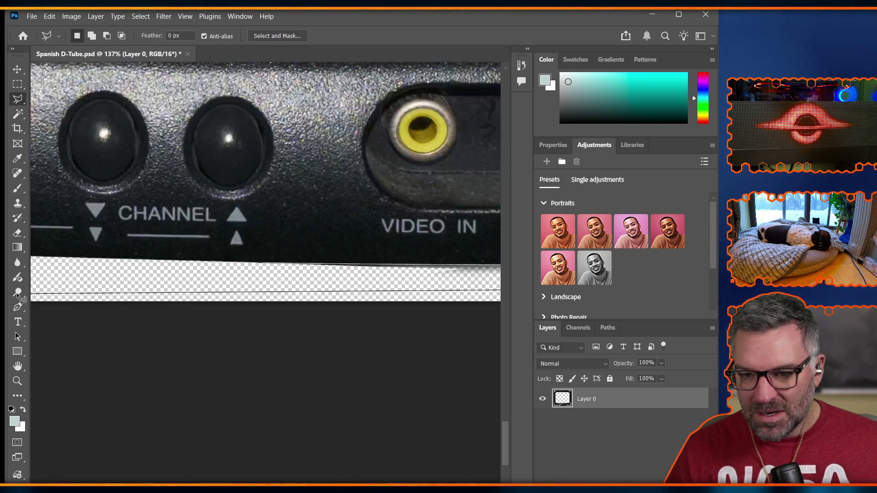
pyautogui.doubleClick(349, 290)
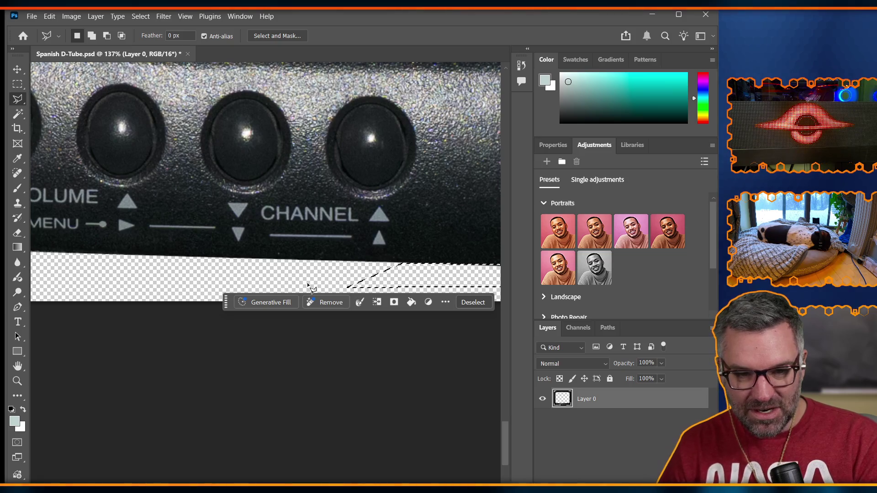
# Invert the lasso selection along the lower edge and pick the Clone Stamp tool
pyautogui.hscroll(10, 315, 283)
pyautogui.hscroll(20, 340, 265)
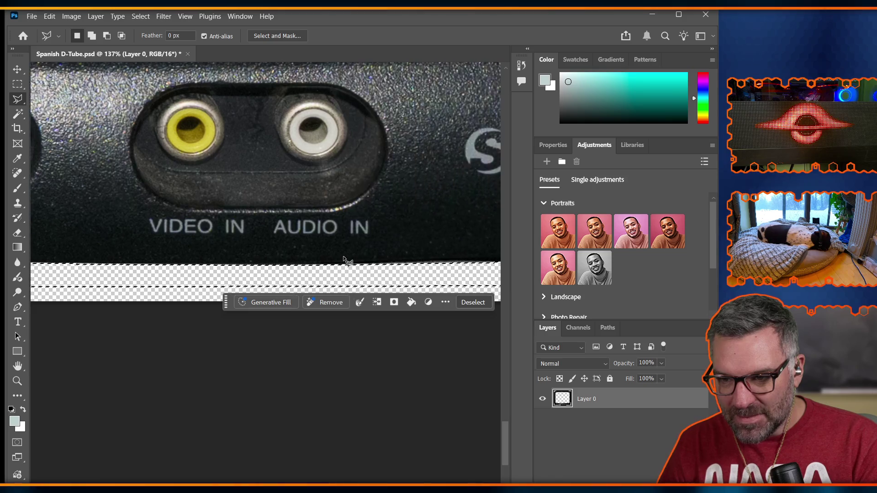
pyautogui.hscroll(10, 347, 260)
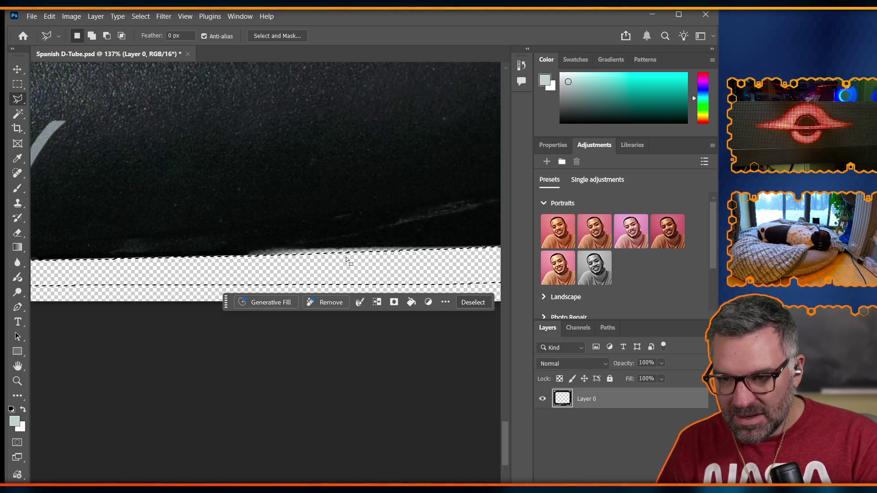
pyautogui.hscroll(-10, 346, 257)
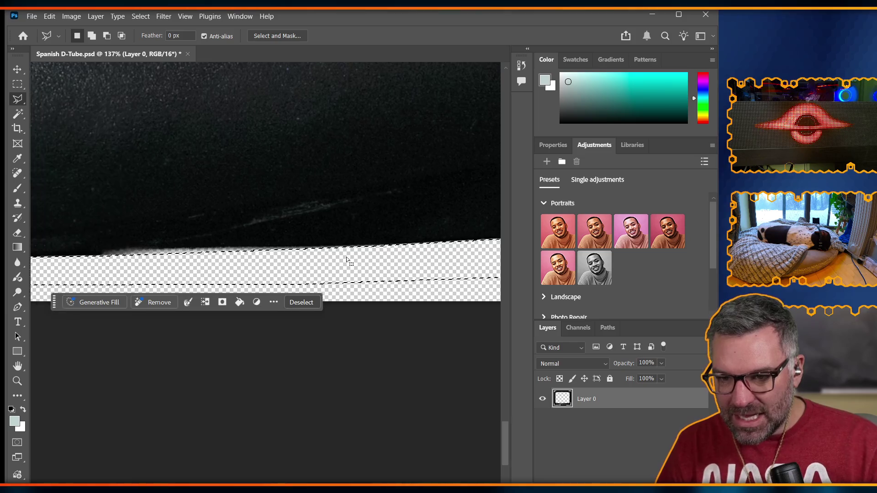
pyautogui.hscroll(-2, 242, 240)
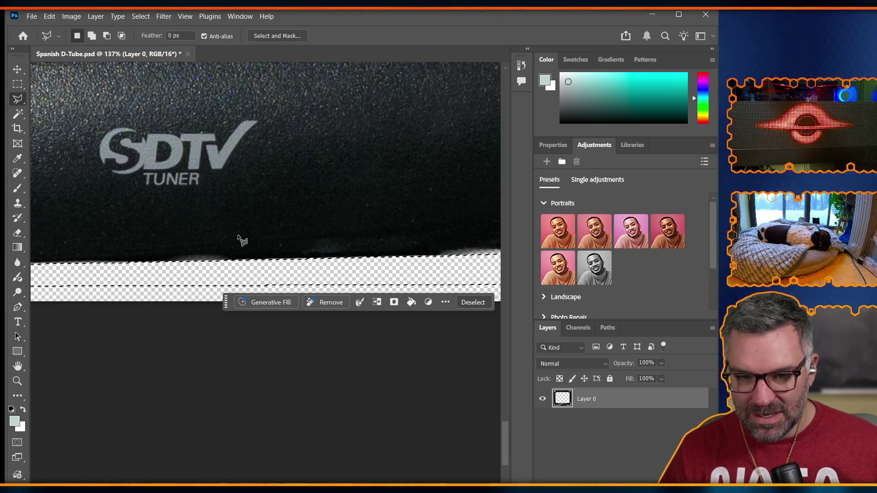
pyautogui.hscroll(4, 242, 240)
pyautogui.hscroll(-4, 240, 239)
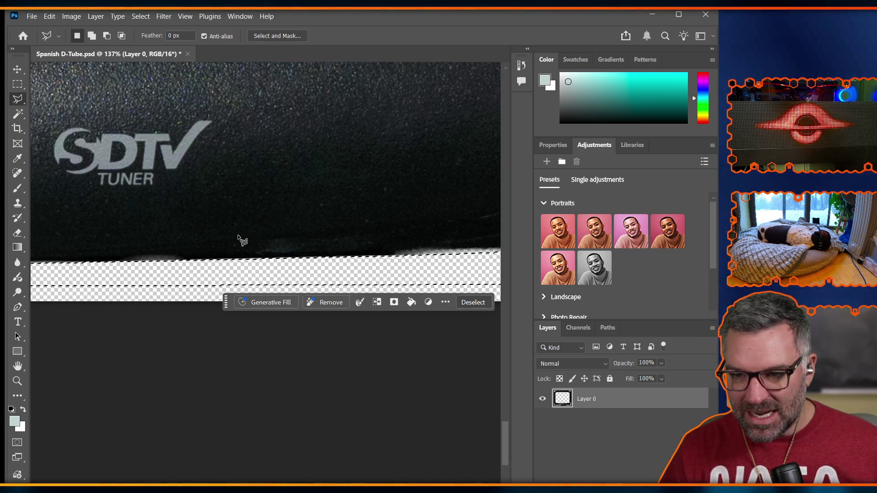
pyautogui.click(140, 16)
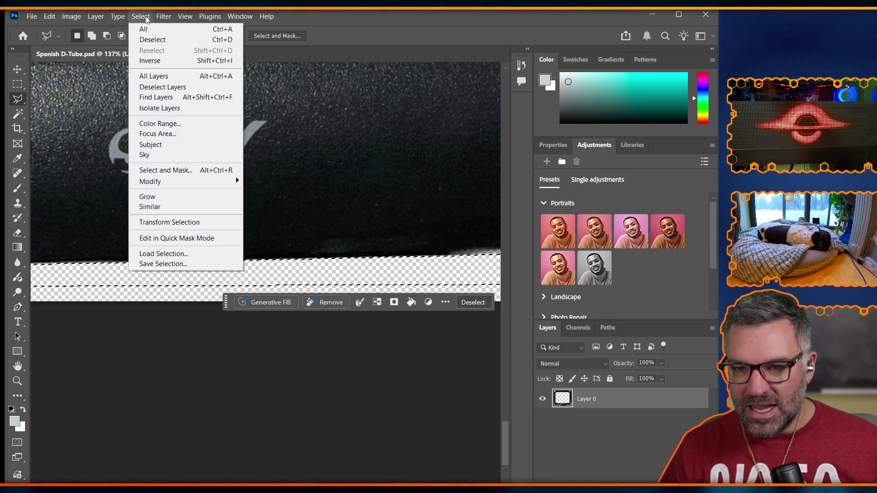
pyautogui.click(163, 60)
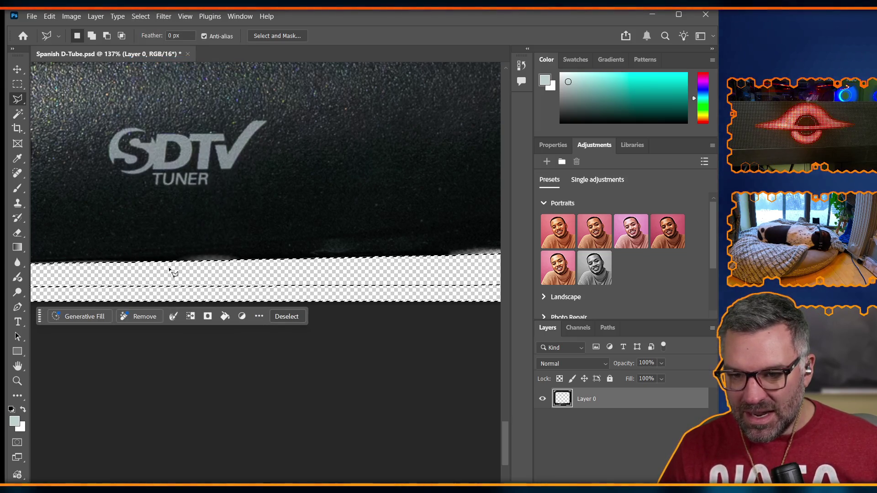
pyautogui.scroll(1, 157, 266)
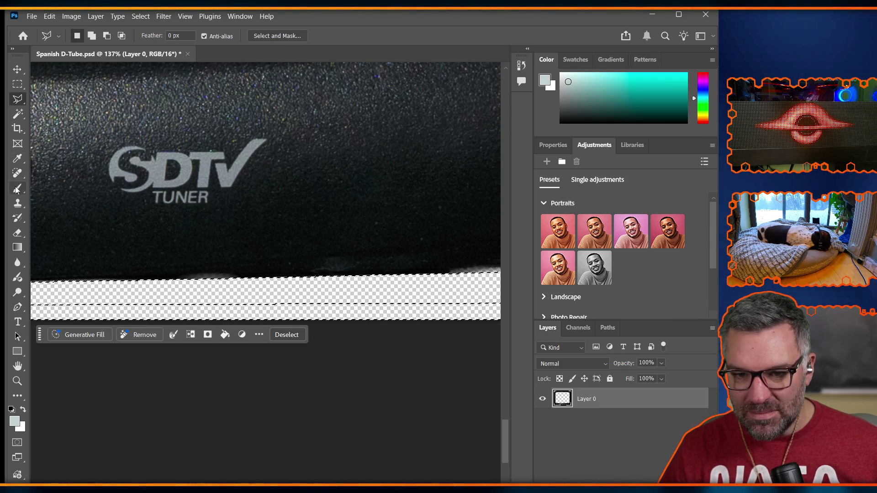
pyautogui.click(17, 203)
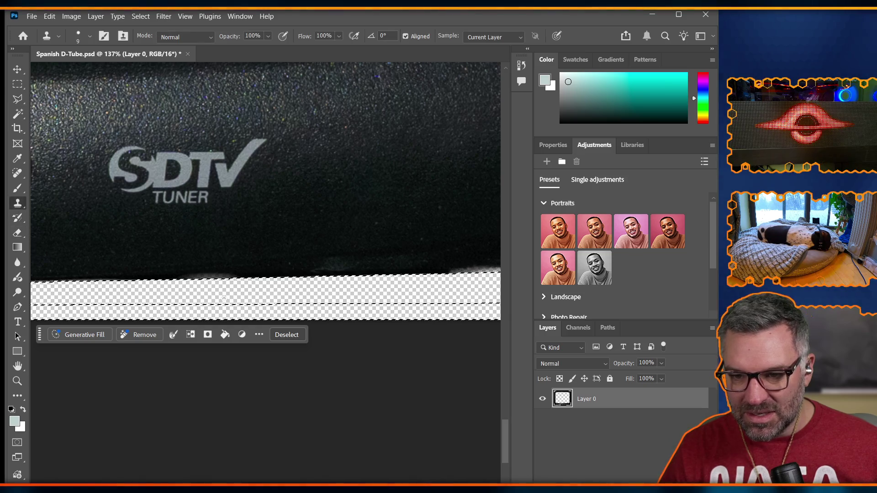
# Clone dark texture over the grey bump on the TV's lower edge
pyautogui.scroll(5, 147, 265)
pyautogui.hscroll(-5, 109, 254)
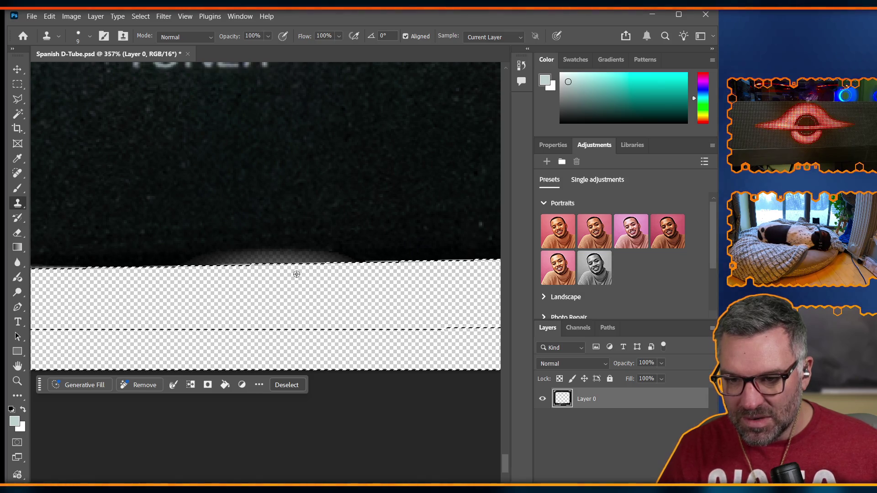
pyautogui.moveTo(214, 257); pyautogui.dragTo(309, 256)
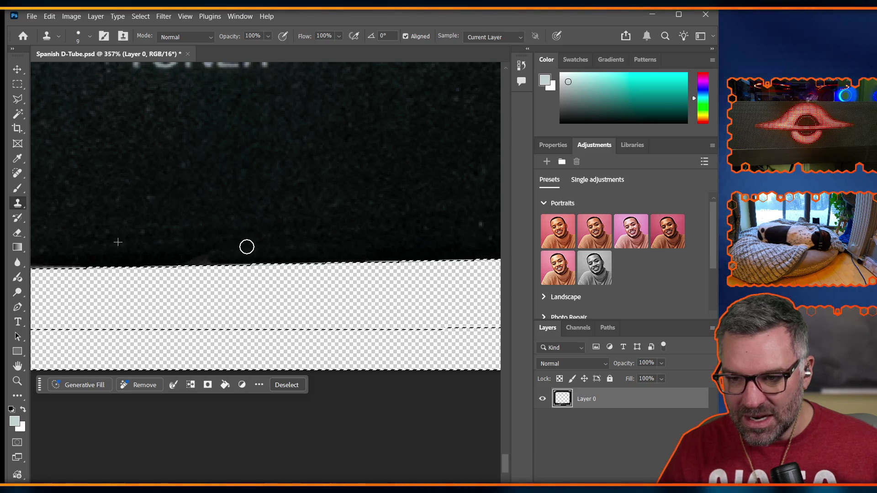
pyautogui.hscroll(-3, 237, 258)
pyautogui.hscroll(6, 245, 259)
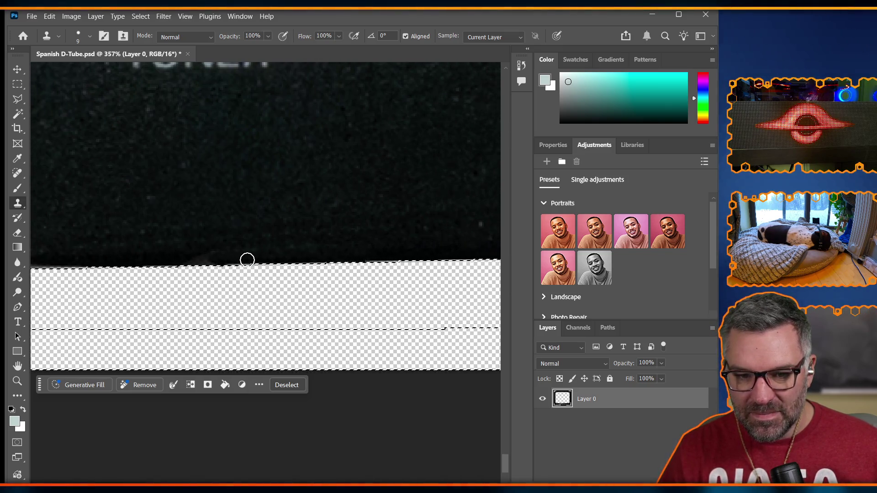
pyautogui.hscroll(10, 245, 255)
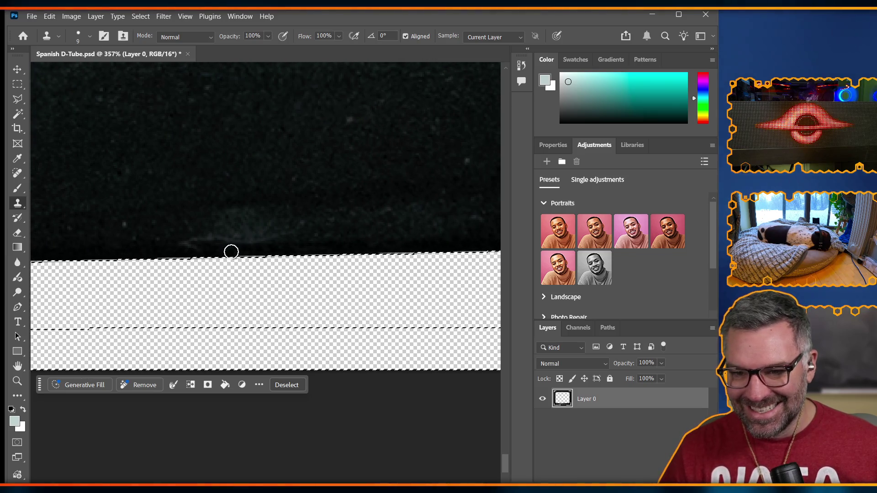
# Set the clone brush to 12 px size and 48% hardness
pyautogui.click(90, 37)
pyautogui.moveTo(143, 99); pyautogui.dragTo(136, 100)
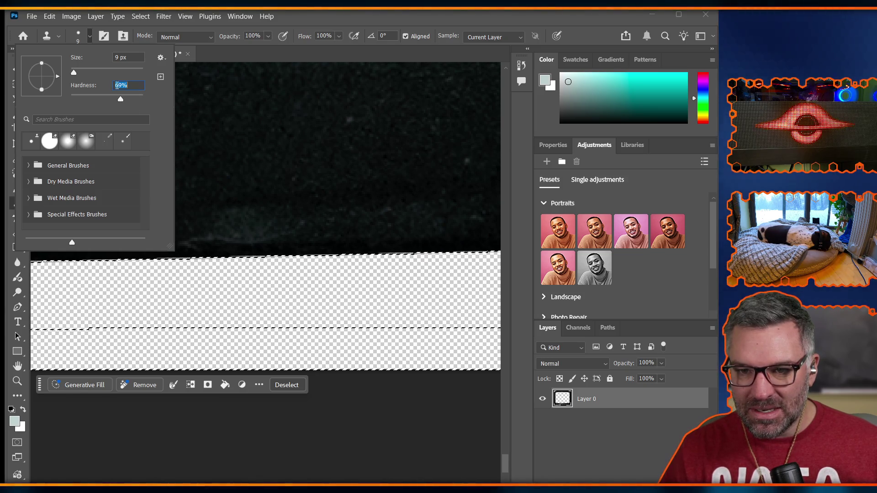
pyautogui.moveTo(74, 73); pyautogui.dragTo(75, 75)
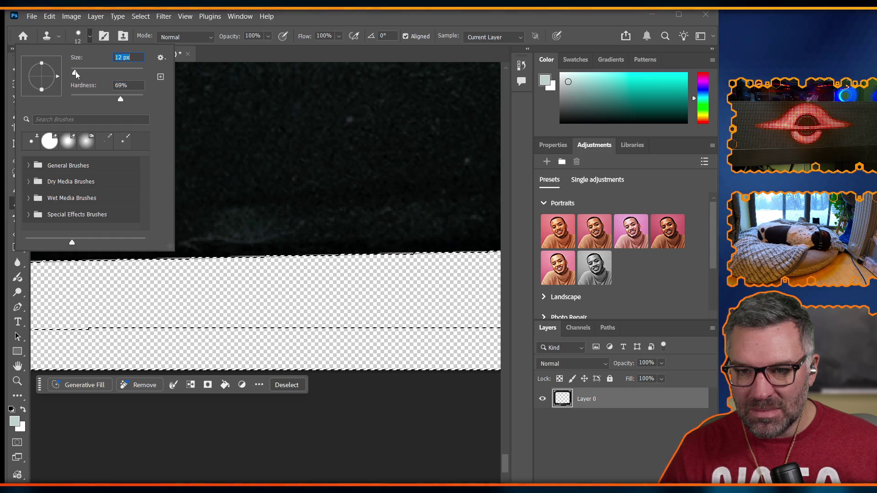
pyautogui.press('Escape')
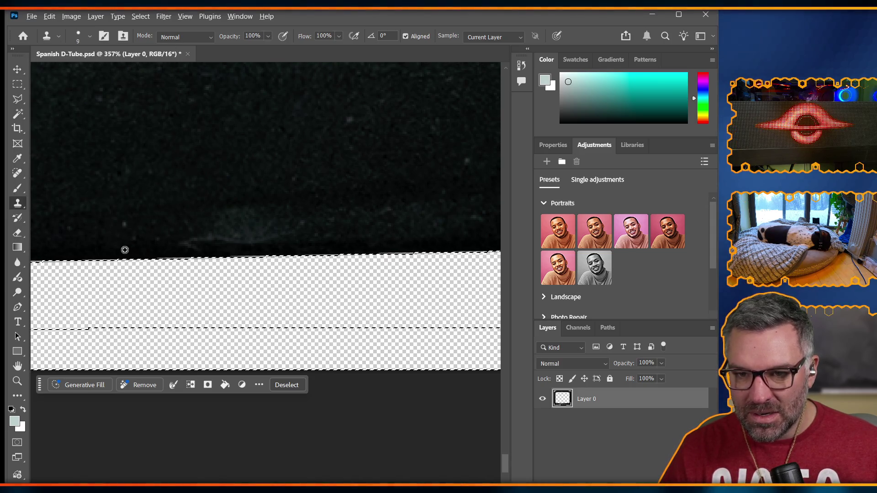
pyautogui.click(90, 37)
pyautogui.moveTo(74, 73); pyautogui.dragTo(74, 76)
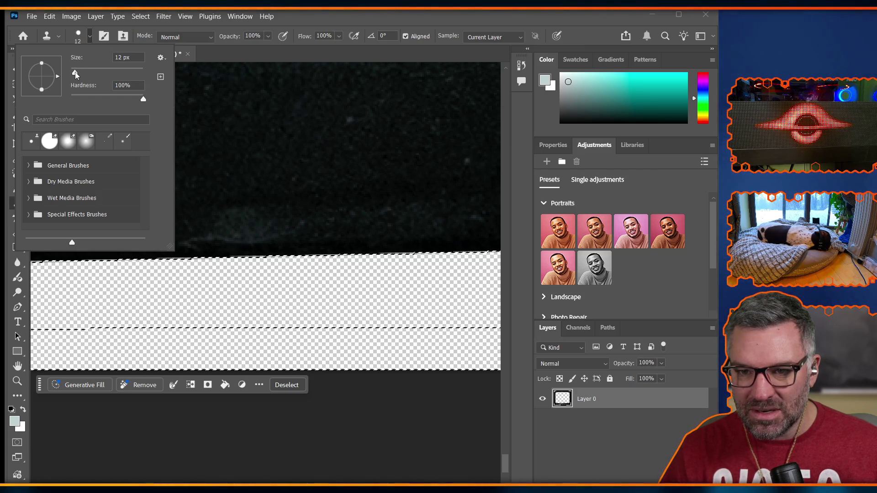
pyautogui.moveTo(143, 98); pyautogui.dragTo(105, 99)
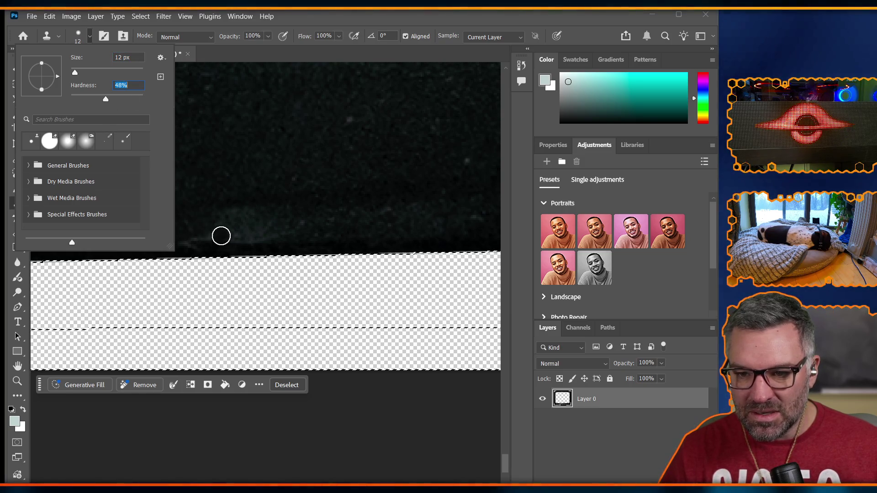
pyautogui.press('Return')
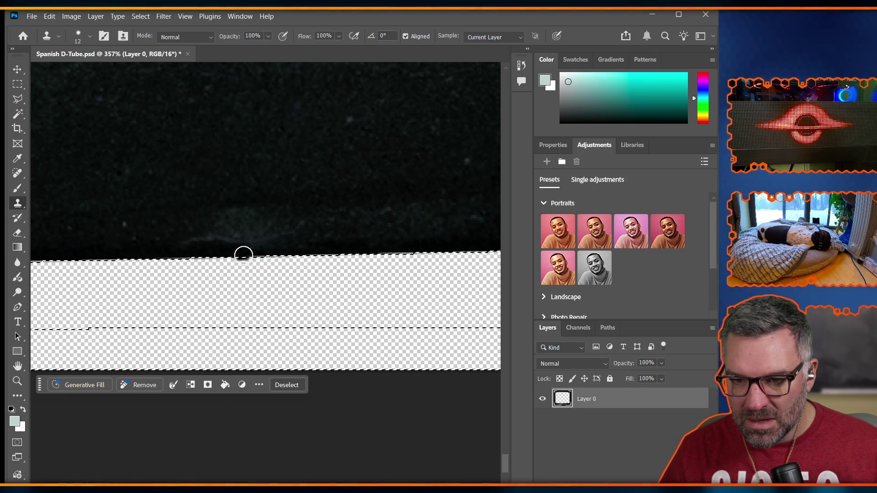
# Clone dark casing texture over the grey fringe on the bezel's bottom edge, redoing missed strokes
pyautogui.keyDown('alt'); pyautogui.click(115, 246); pyautogui.keyUp('alt')
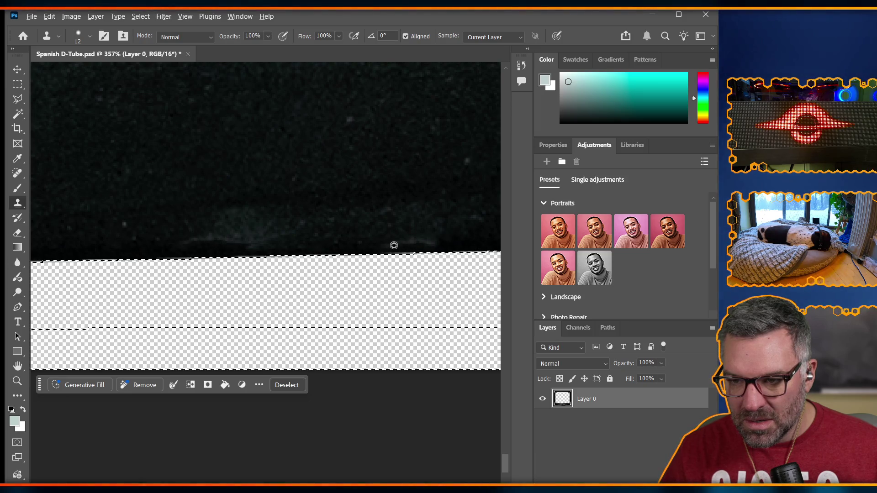
pyautogui.moveTo(460, 248)
pyautogui.mouseDown()
pyautogui.moveTo(319, 255)
pyautogui.moveTo(348, 282)
pyautogui.moveTo(442, 241)
pyautogui.mouseUp()
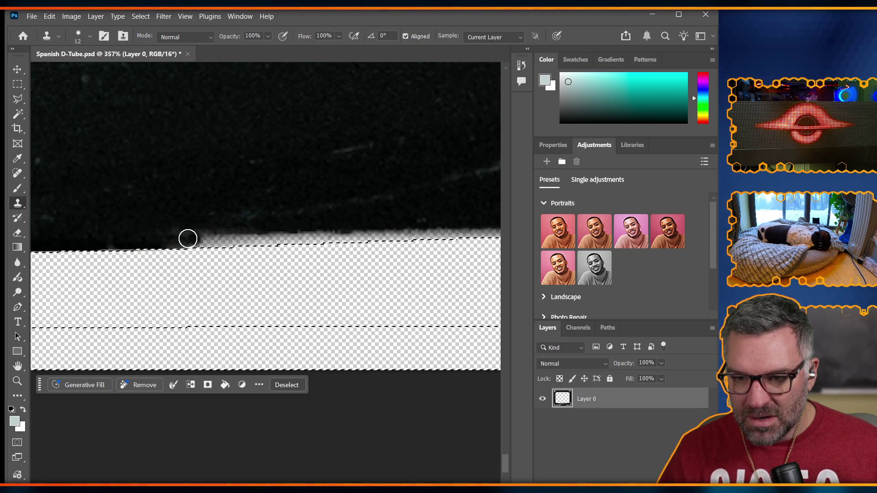
pyautogui.moveTo(170, 234)
pyautogui.mouseDown()
pyautogui.moveTo(158, 239)
pyautogui.moveTo(204, 241)
pyautogui.mouseUp()
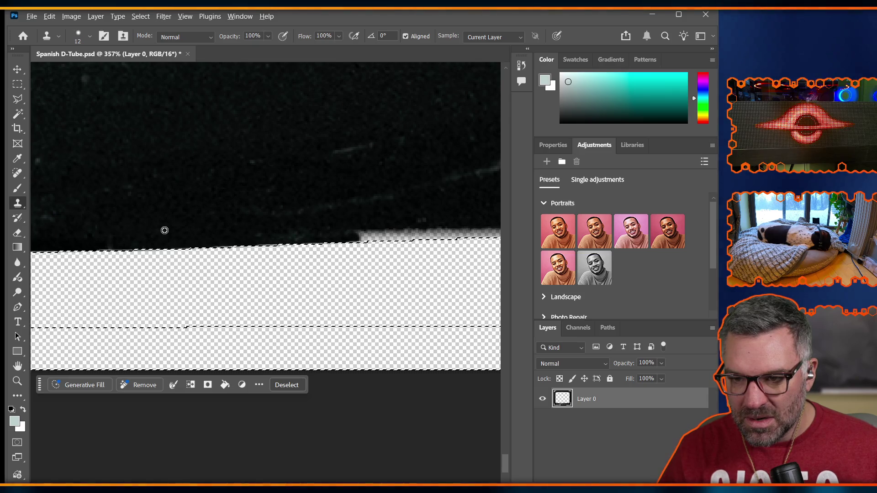
pyautogui.keyDown('alt'); pyautogui.click(200, 233); pyautogui.keyUp('alt')
pyautogui.moveTo(343, 235); pyautogui.dragTo(385, 241)
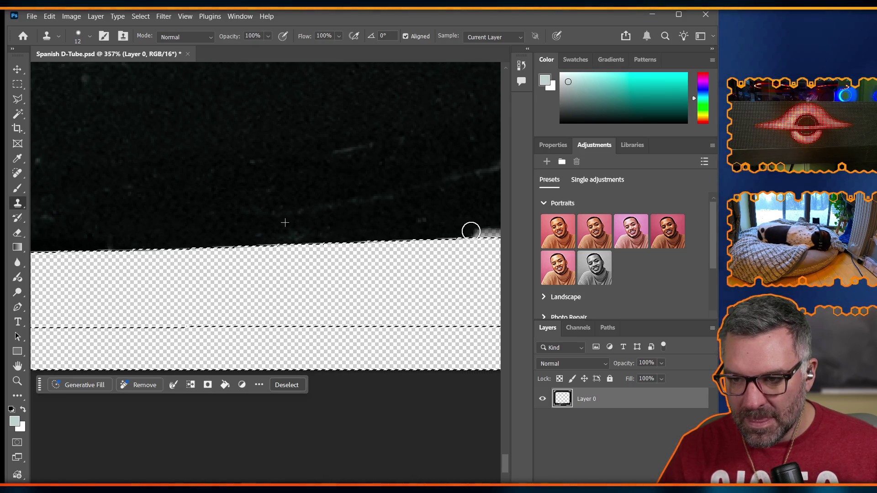
pyautogui.hotkey('ctrl', 'z')
pyautogui.hotkey('ctrl', 'z')
pyautogui.hotkey('ctrl', 'z')
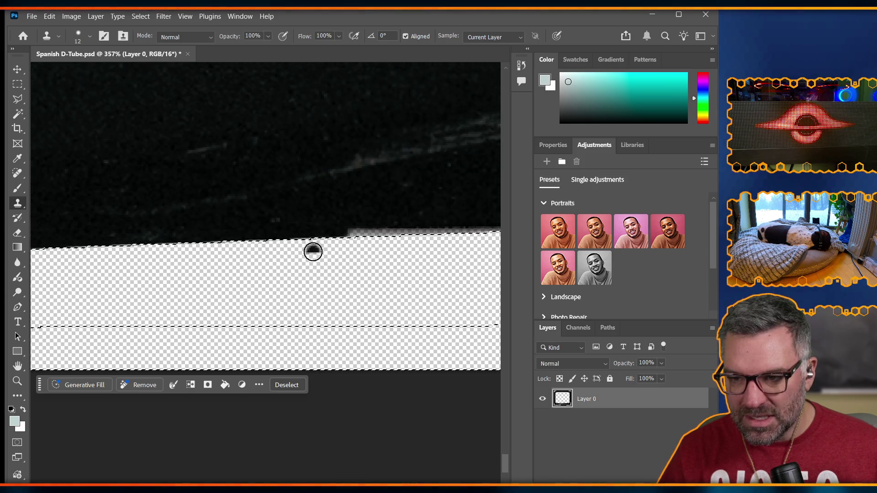
pyautogui.hotkey('ctrl', 'z')
pyautogui.hotkey('ctrl', 'z')
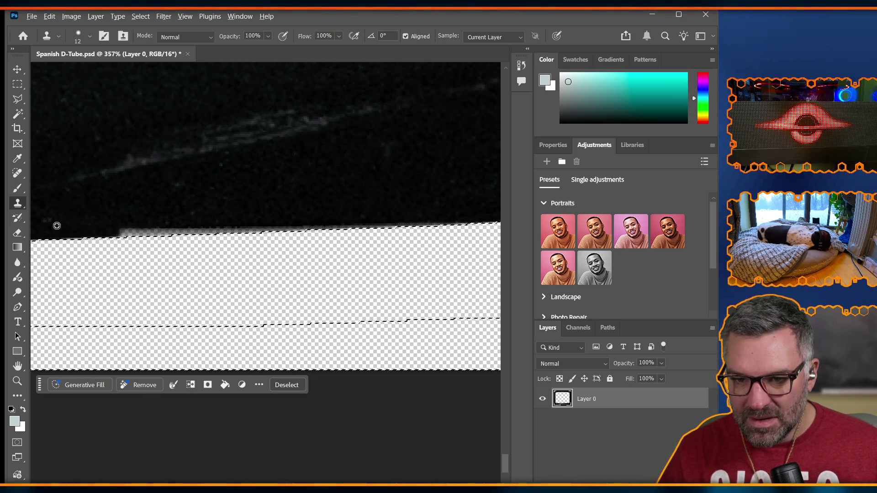
pyautogui.keyDown('alt'); pyautogui.click(43, 229); pyautogui.keyUp('alt')
pyautogui.moveTo(108, 229); pyautogui.dragTo(361, 222)
pyautogui.keyDown('alt'); pyautogui.click(74, 233); pyautogui.keyUp('alt')
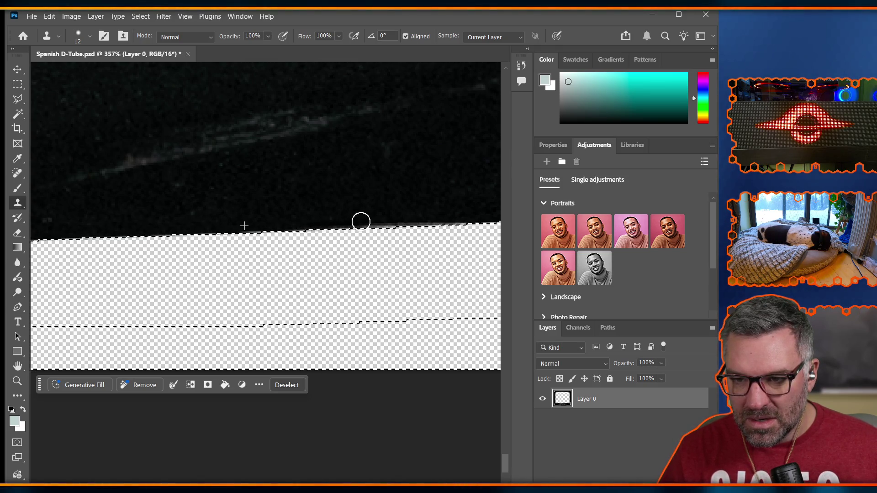
pyautogui.hscroll(5, 323, 202)
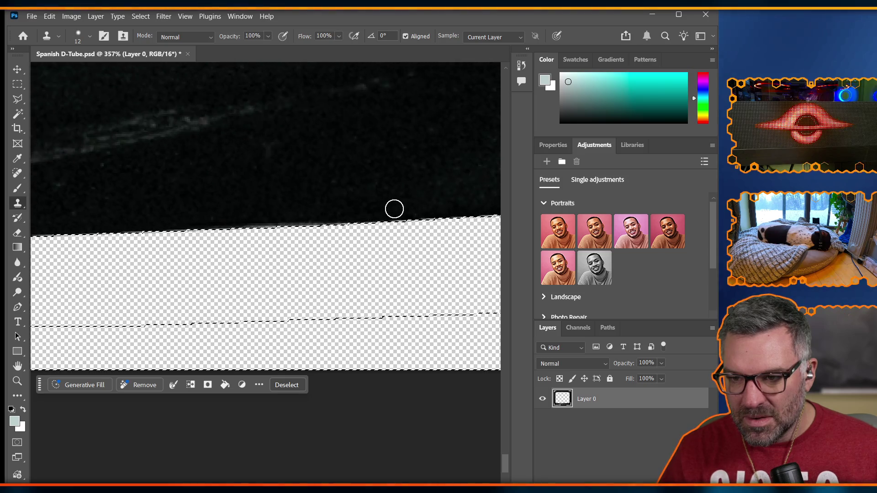
pyautogui.scroll(-2, 405, 201)
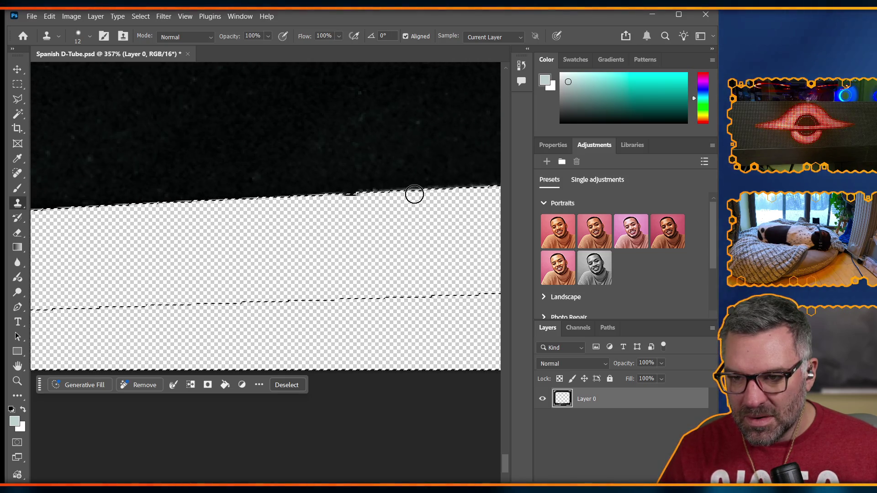
pyautogui.scroll(-10, 392, 199)
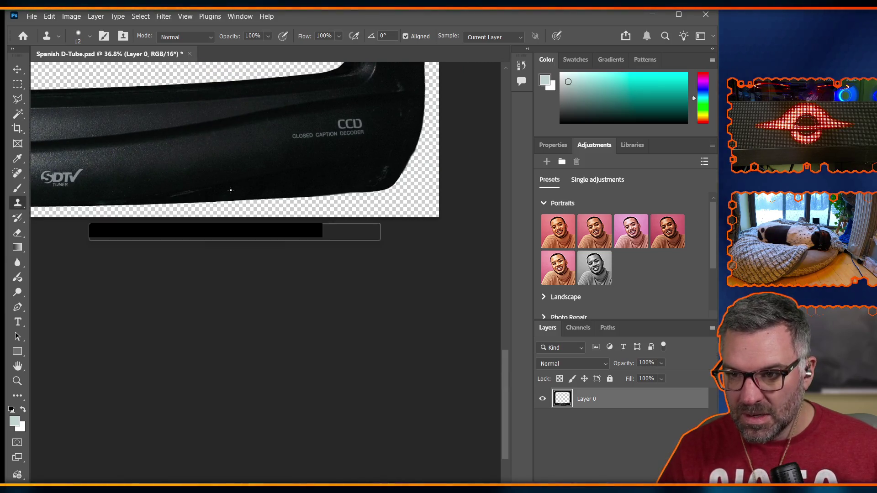
pyautogui.hscroll(-5, 214, 178)
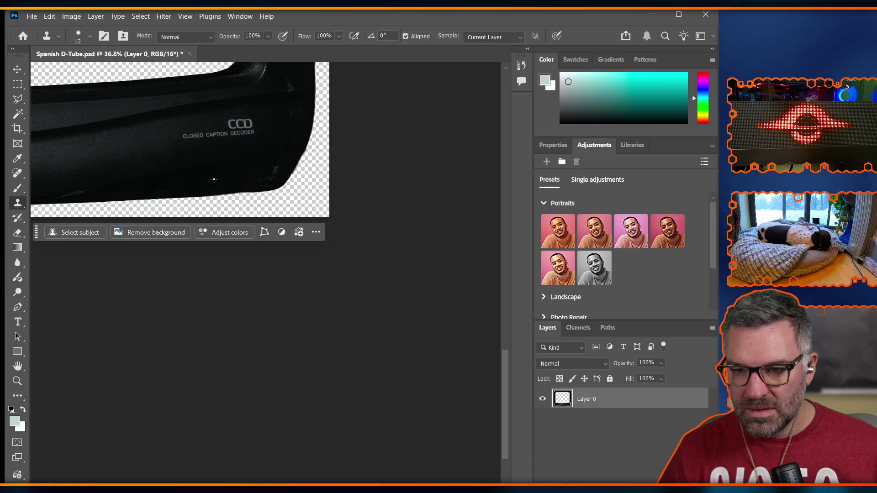
pyautogui.hscroll(-8, 215, 180)
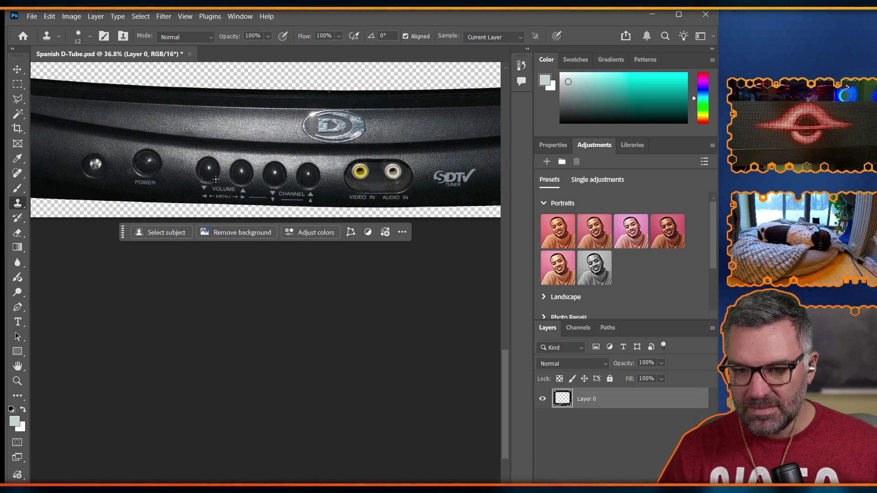
pyautogui.hscroll(8, 216, 179)
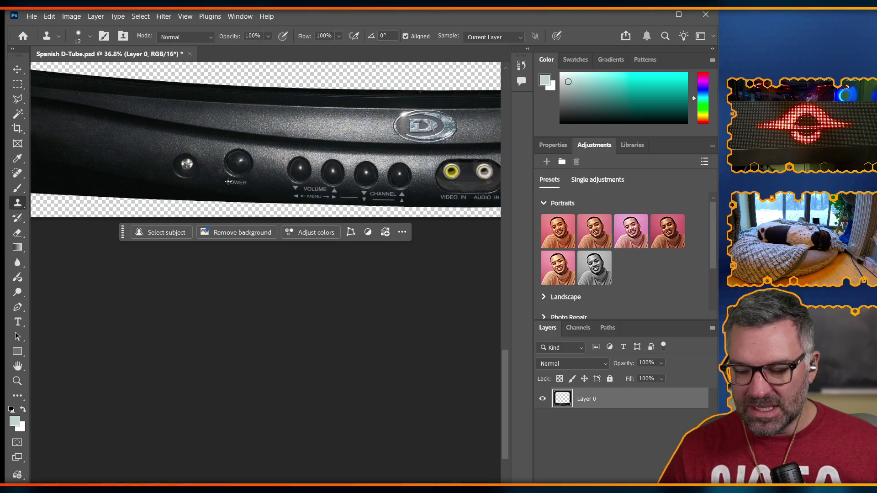
pyautogui.hscroll(5, 268, 169)
pyautogui.scroll(3, 413, 213)
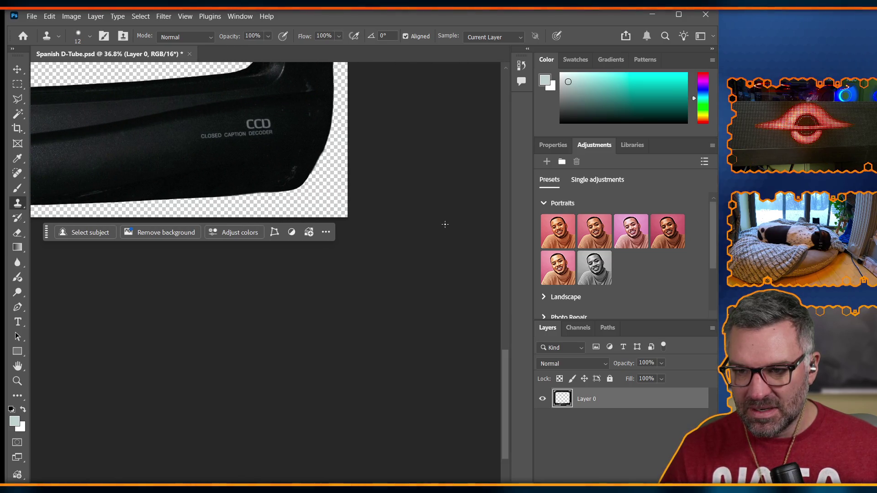
pyautogui.scroll(2, 397, 221)
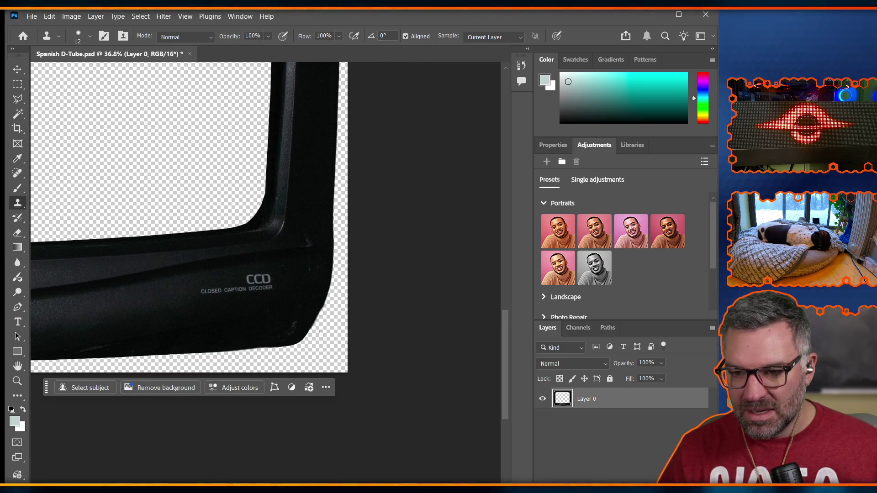
pyautogui.scroll(5, 311, 320)
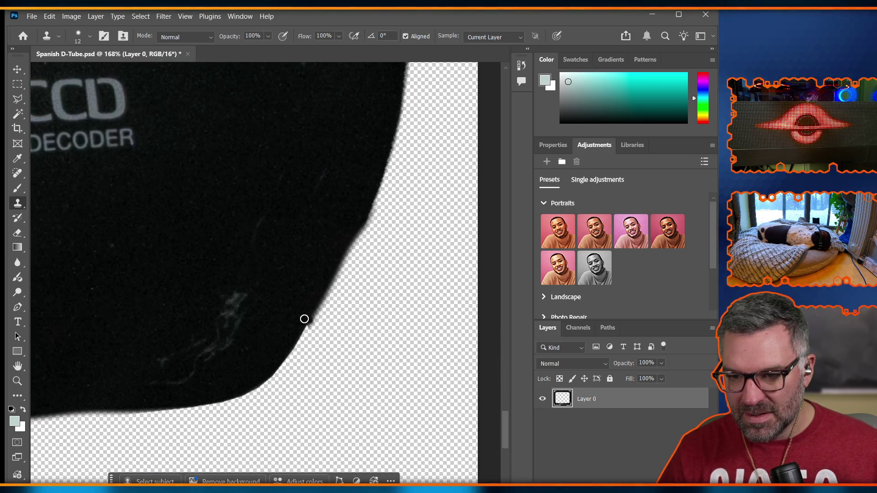
# Draw a polygonal lasso selection around a strip along the bottom edge near the right corner
pyautogui.click(18, 99)
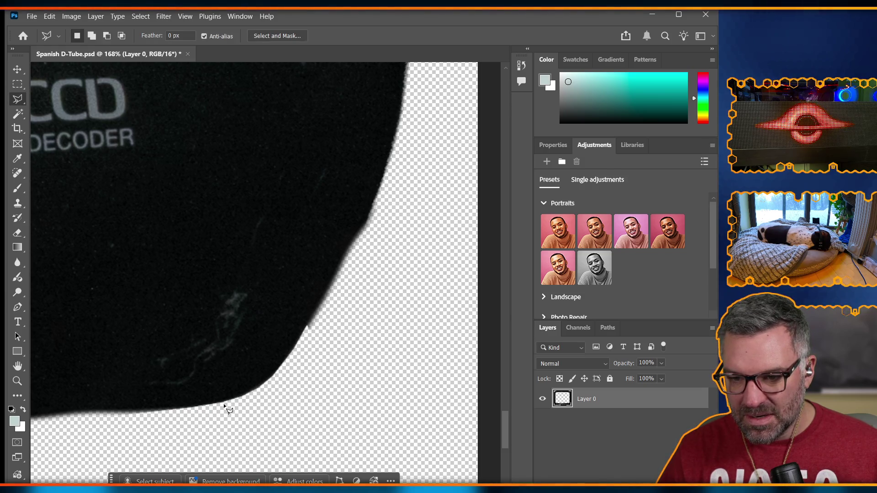
pyautogui.hscroll(-5, 219, 386)
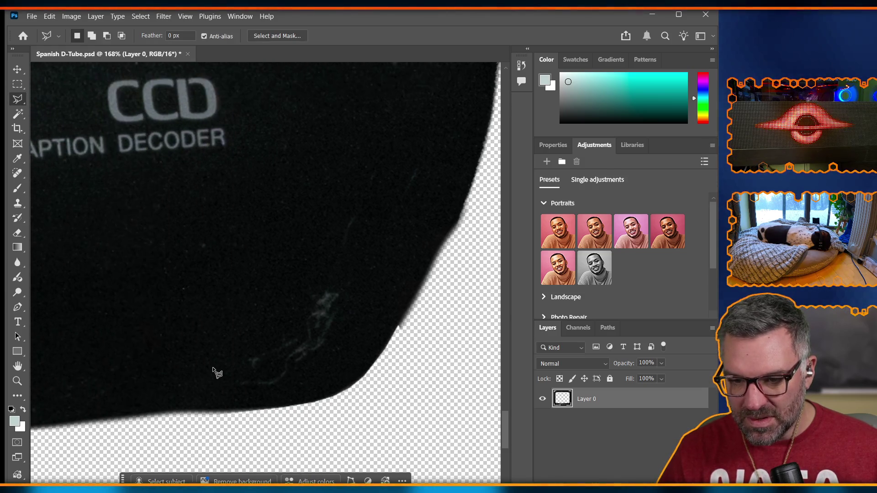
pyautogui.hscroll(-3, 215, 372)
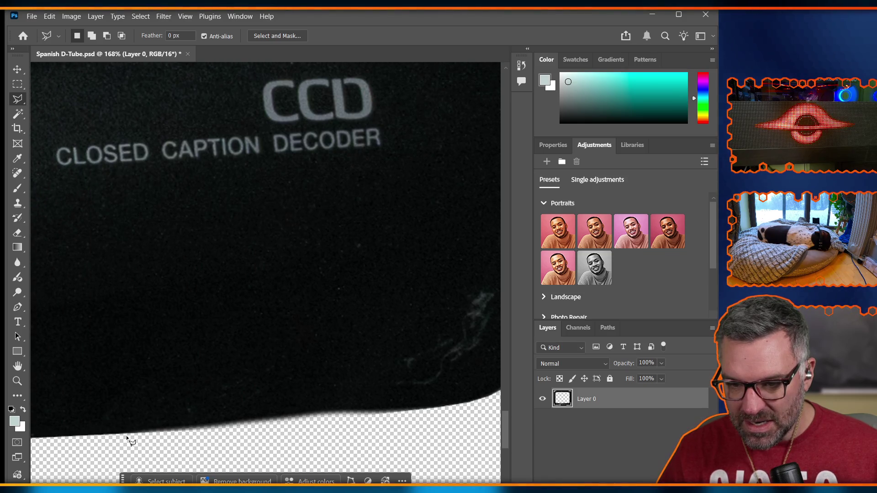
pyautogui.scroll(2, 187, 436)
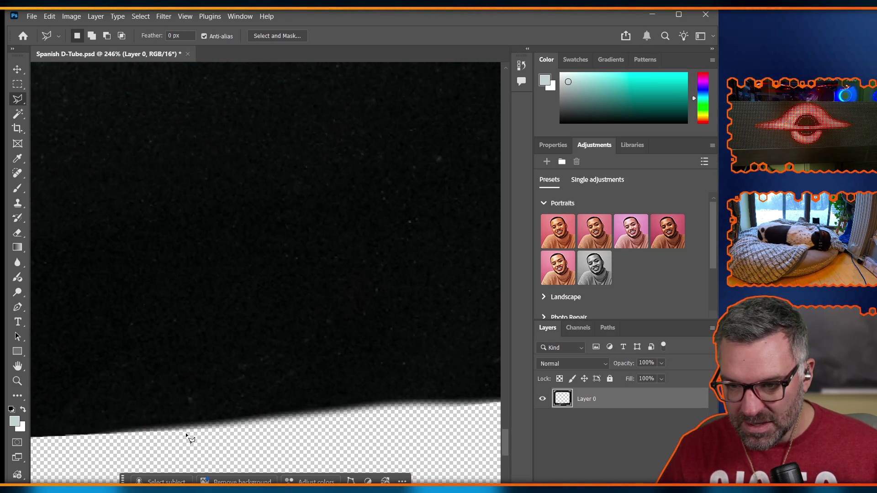
pyautogui.click(114, 436)
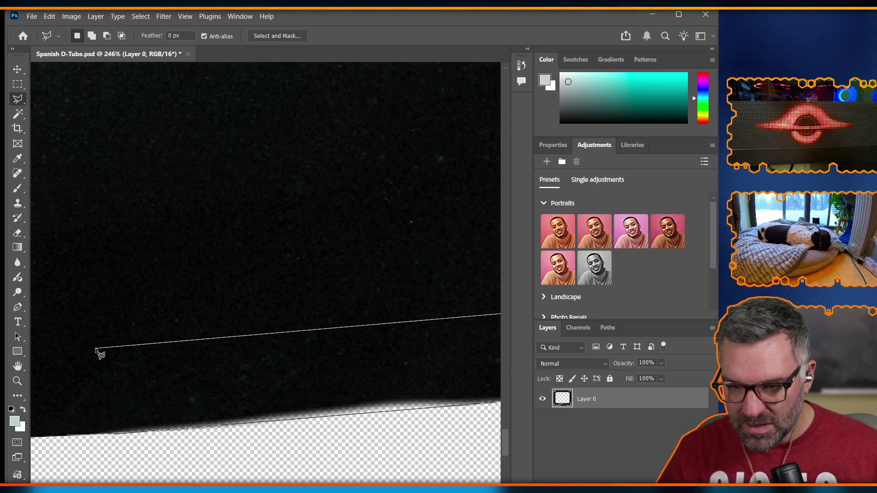
pyautogui.doubleClick(97, 349)
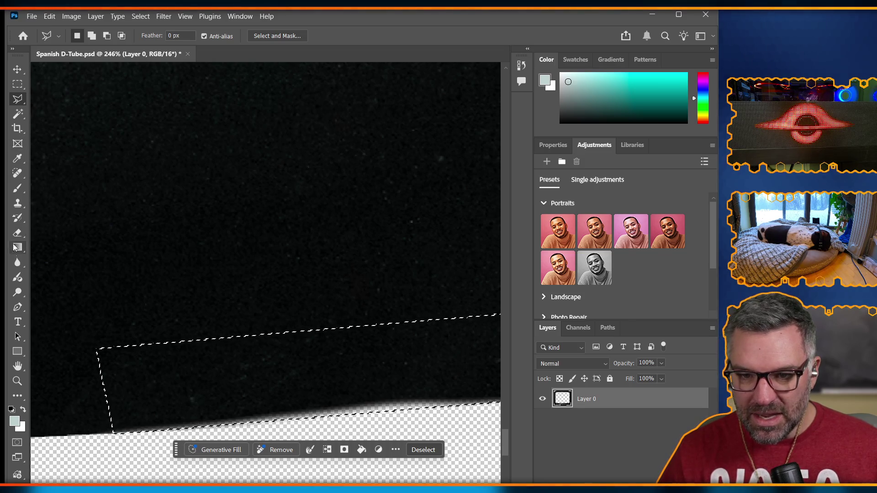
pyautogui.click(17, 203)
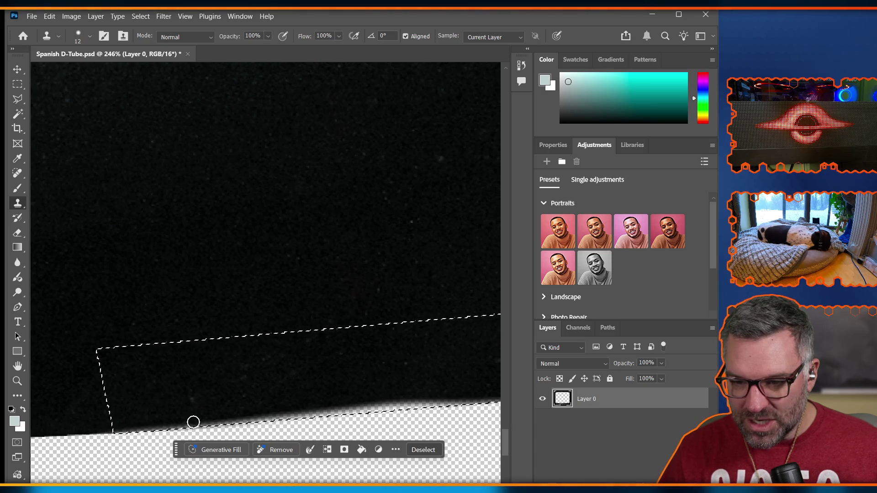
# Clone black over the grey edge streak, deselect, and even out the ragged bottom edge
pyautogui.moveTo(352, 413)
pyautogui.mouseDown()
pyautogui.moveTo(446, 406)
pyautogui.moveTo(383, 411)
pyautogui.moveTo(394, 415)
pyautogui.mouseUp()
pyautogui.hscroll(5, 394, 415)
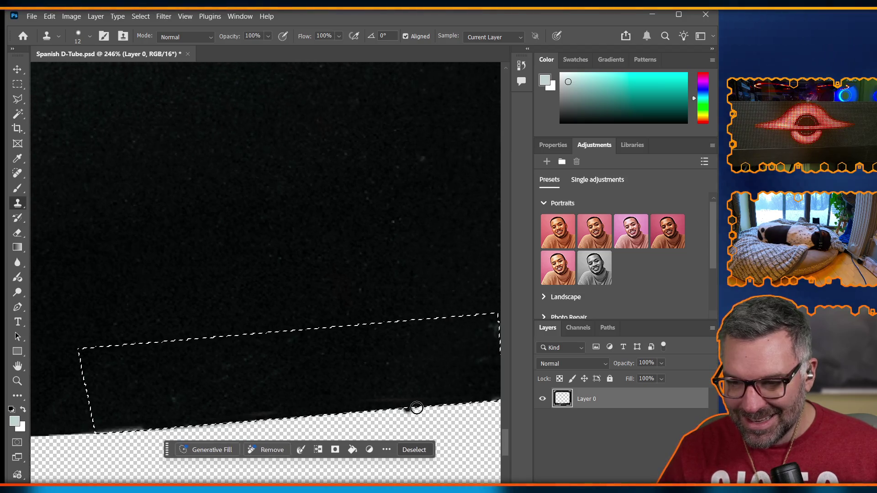
pyautogui.hotkey('ctrl', 'd')
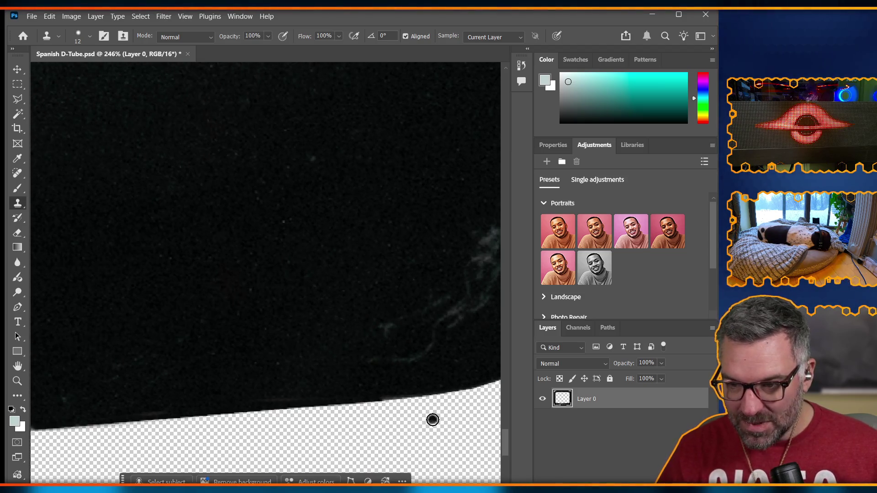
pyautogui.hscroll(1, 359, 394)
pyautogui.scroll(3, 367, 398)
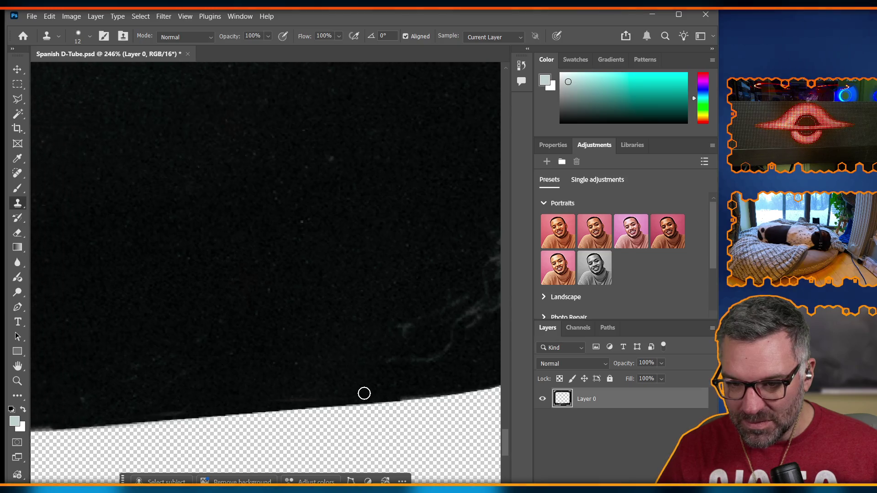
pyautogui.scroll(2, 174, 416)
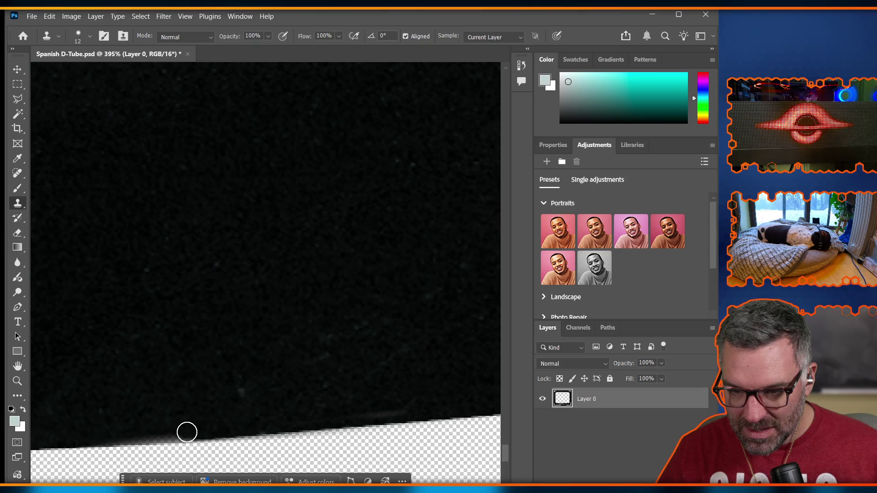
pyautogui.moveTo(188, 432)
pyautogui.mouseDown()
pyautogui.moveTo(121, 435)
pyautogui.moveTo(196, 429)
pyautogui.mouseUp()
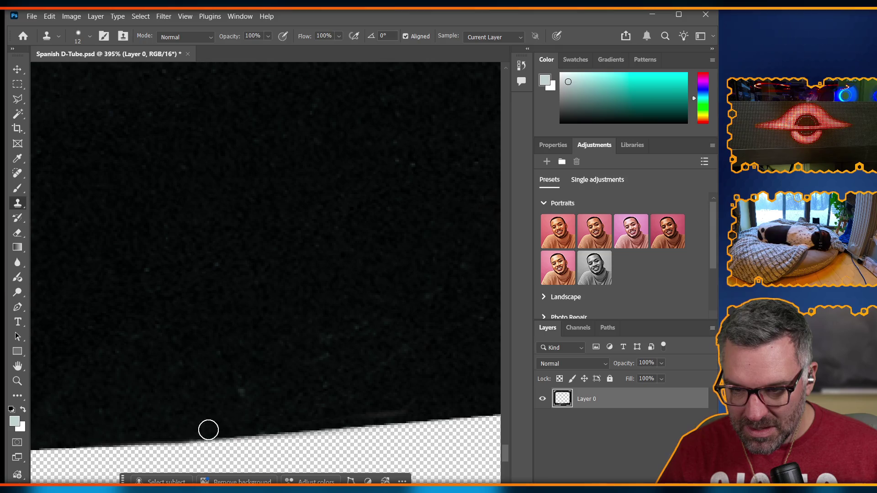
pyautogui.scroll(-2, 309, 389)
pyautogui.scroll(-10, 308, 389)
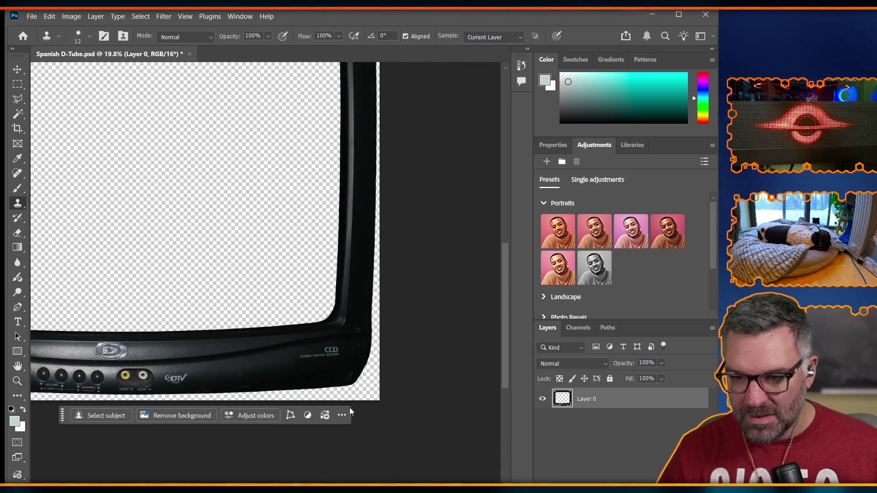
pyautogui.scroll(5, 382, 365)
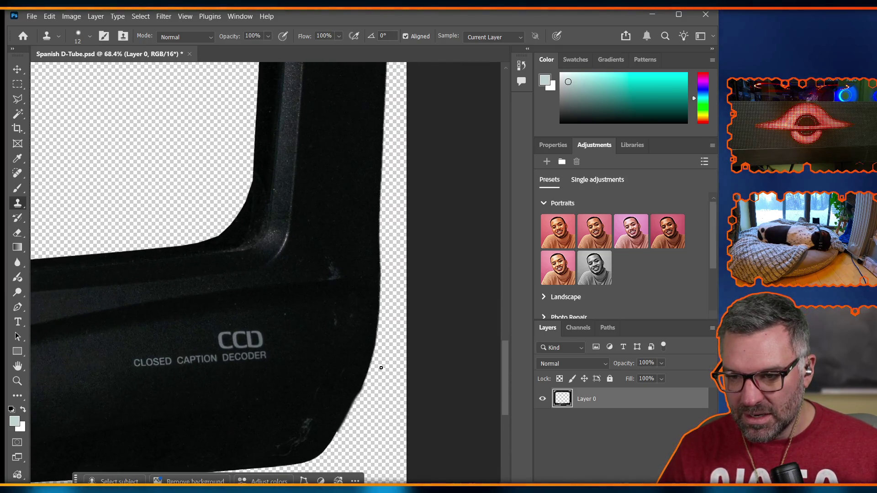
pyautogui.hscroll(2, 402, 356)
pyautogui.hscroll(-8, 418, 348)
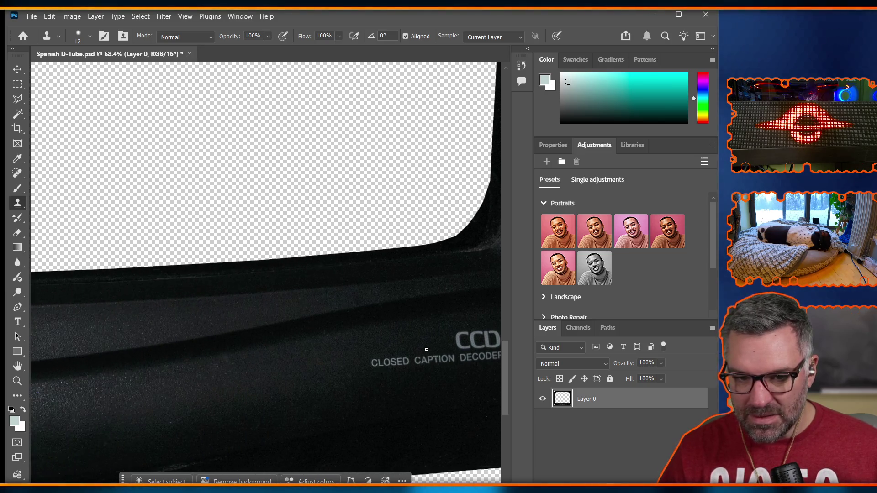
pyautogui.scroll(-2, 429, 348)
pyautogui.hscroll(-15, 432, 349)
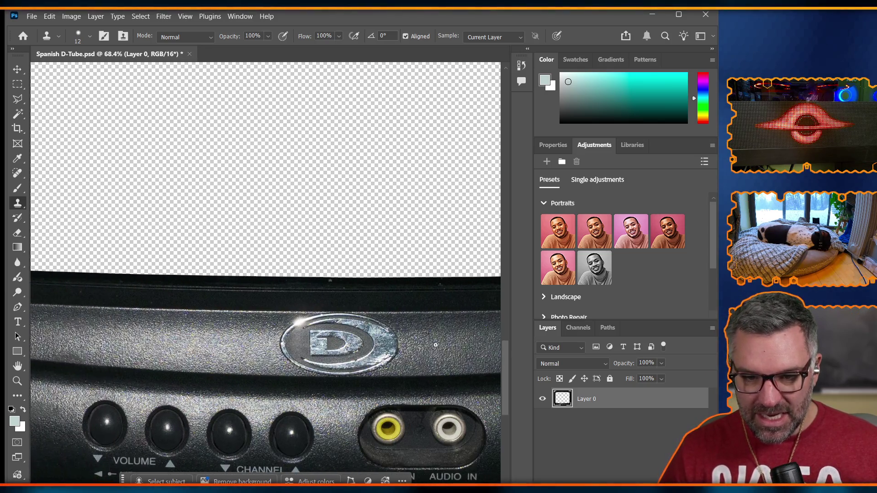
pyautogui.hscroll(-15, 436, 345)
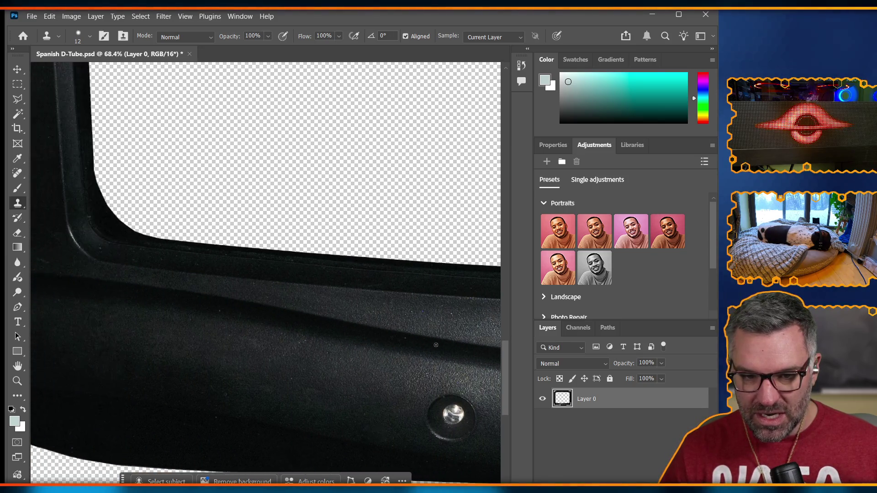
pyautogui.hscroll(10, 189, 330)
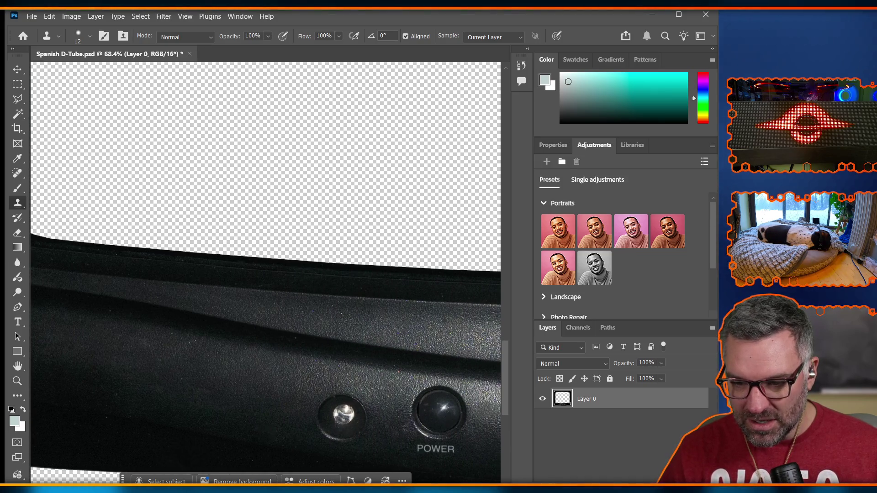
pyautogui.hscroll(10, 362, 385)
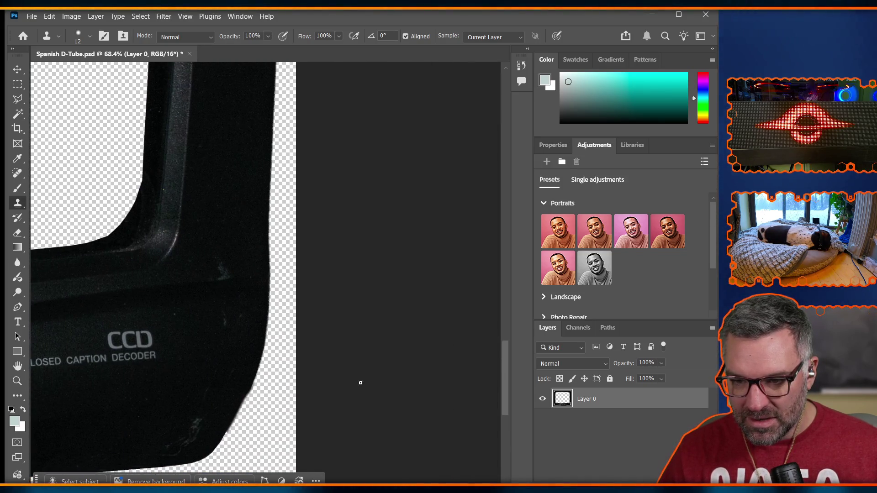
pyautogui.scroll(3, 264, 426)
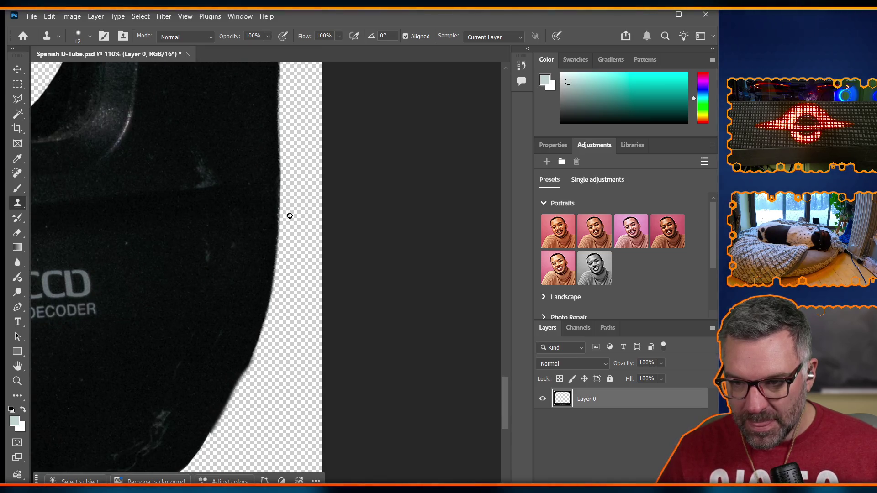
pyautogui.press('l')
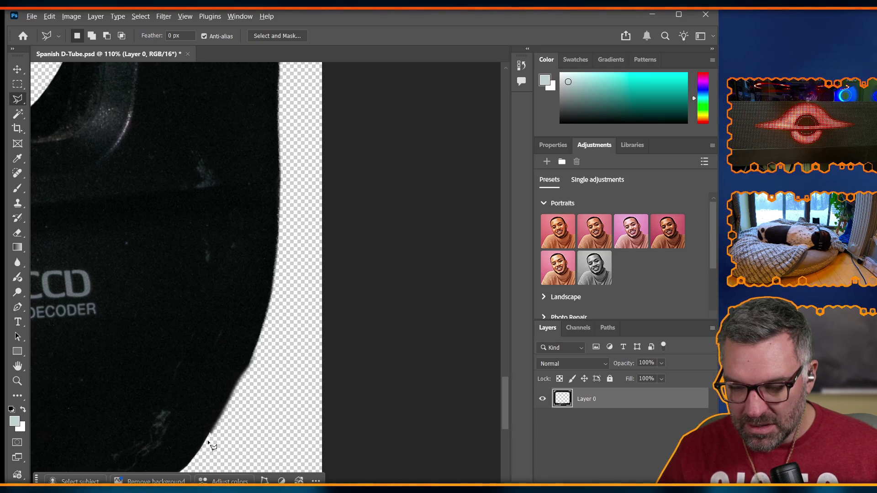
# Start a polygonal lasso outline along the frame edge, then cancel the attempt
pyautogui.scroll(5, 211, 441)
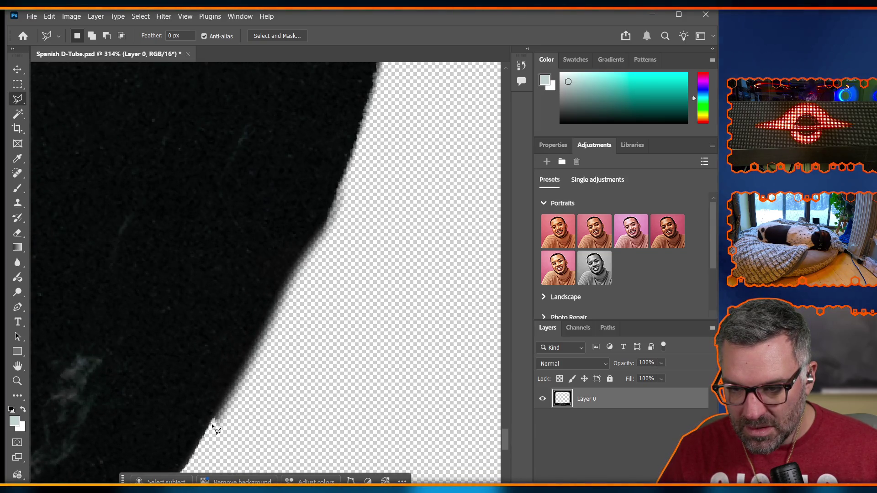
pyautogui.click(211, 422)
pyautogui.click(245, 365)
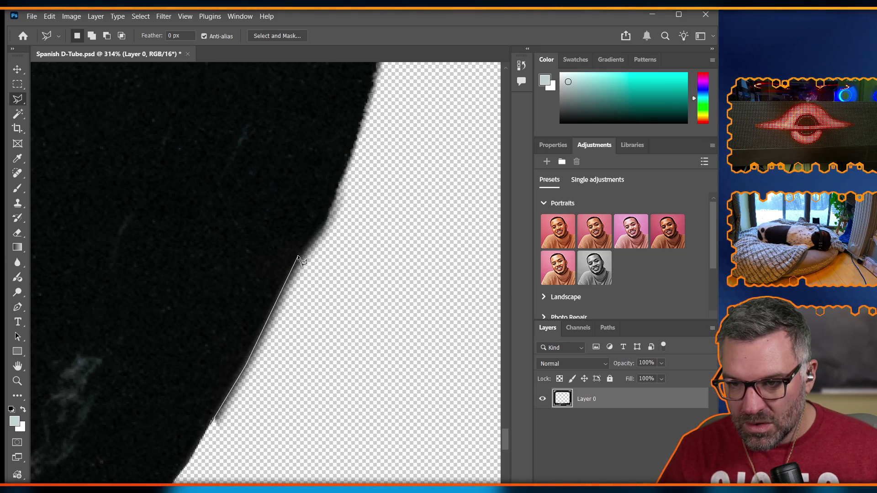
pyautogui.click(316, 221)
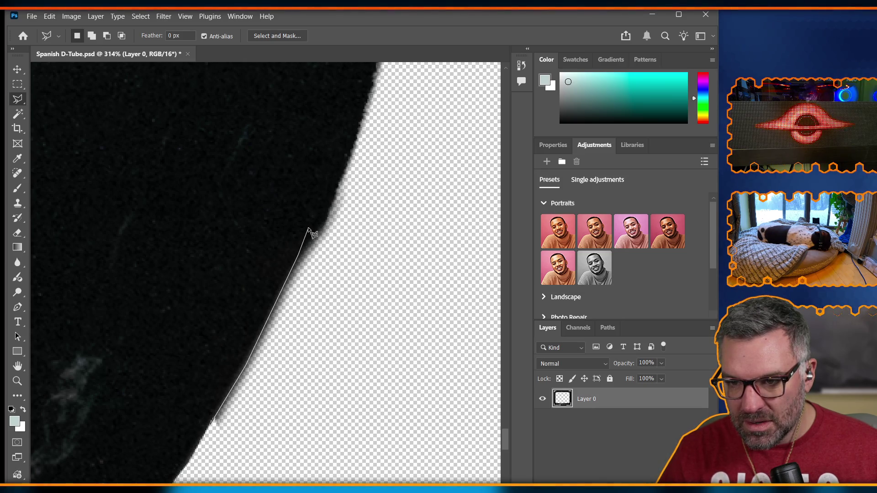
pyautogui.click(303, 243)
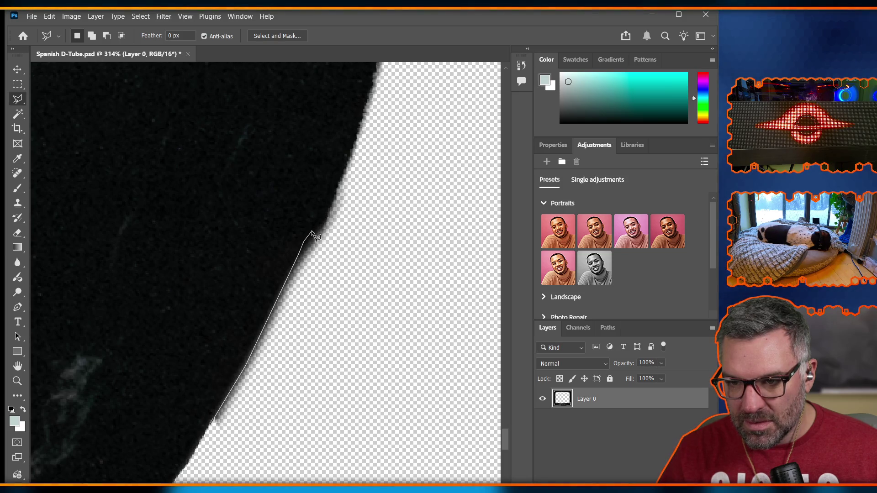
pyautogui.press('Escape')
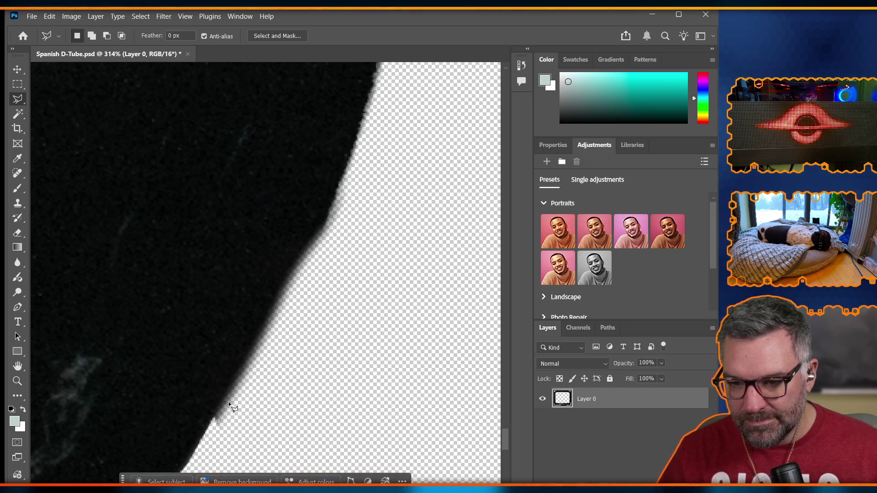
pyautogui.scroll(-10, 328, 330)
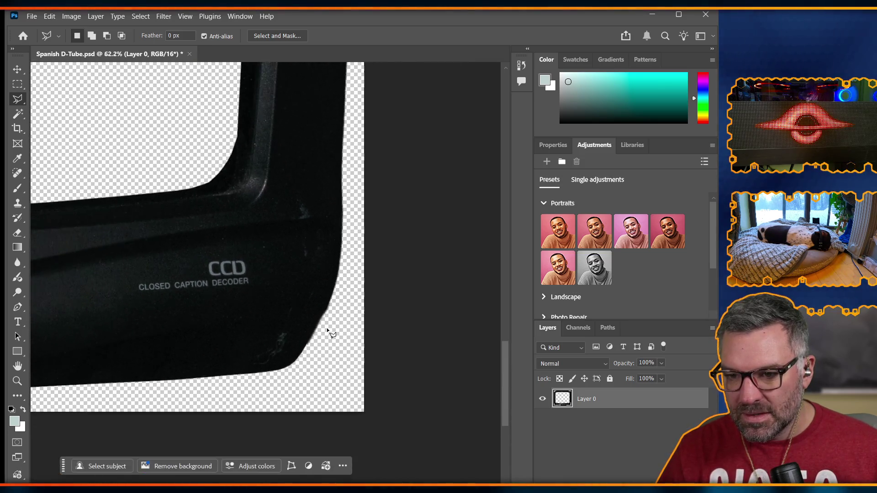
pyautogui.scroll(7, 329, 334)
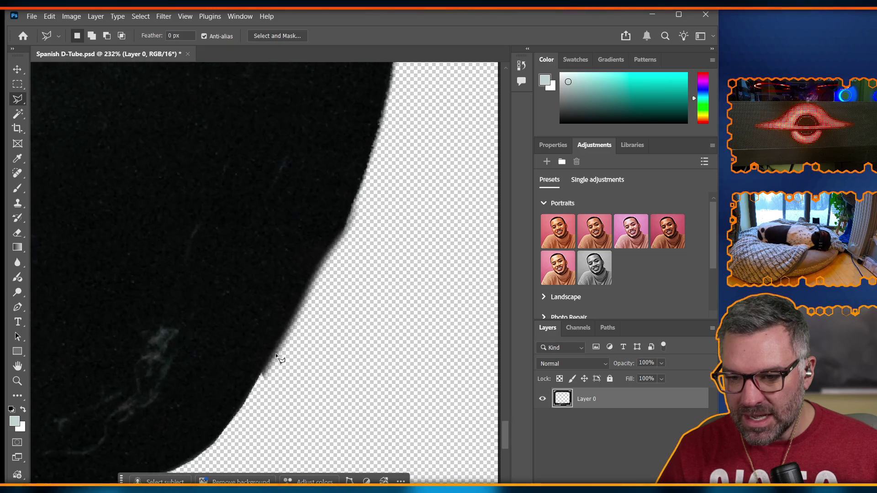
# Outline the rough curved edge beside CCD, close it, trim the pixels and deselect
pyautogui.click(252, 388)
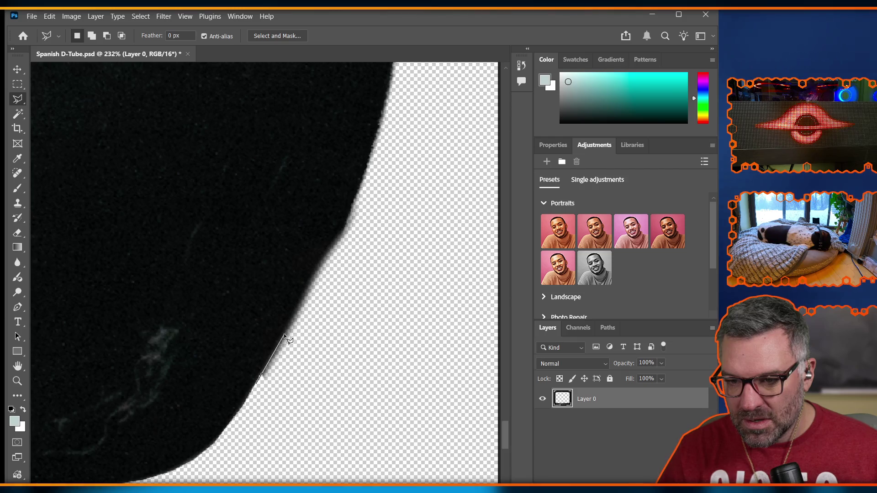
pyautogui.click(320, 270)
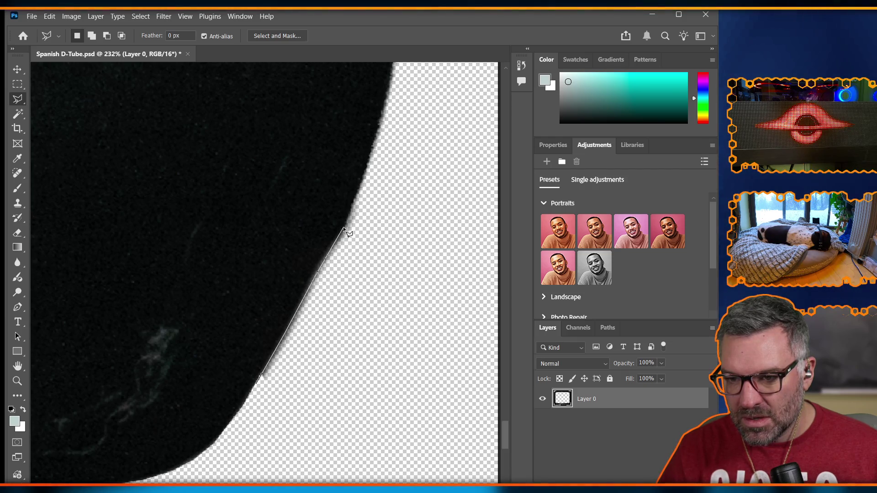
pyautogui.click(364, 181)
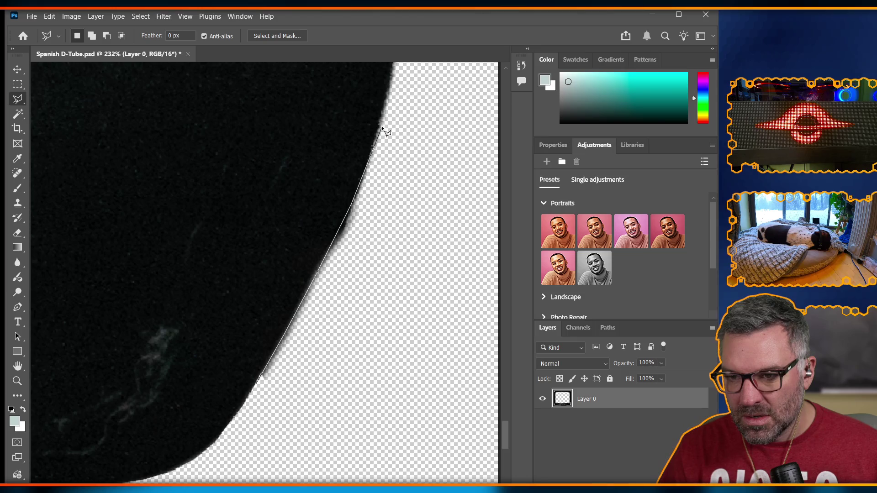
pyautogui.scroll(1, 389, 93)
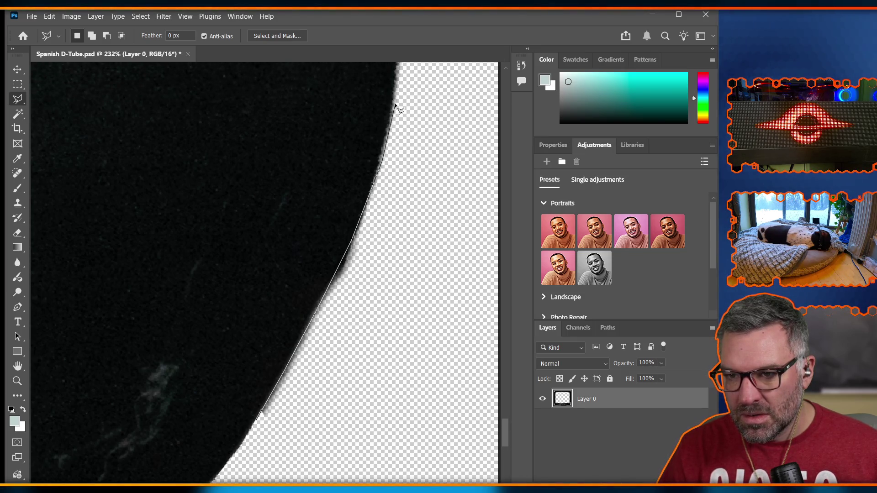
pyautogui.doubleClick(392, 468)
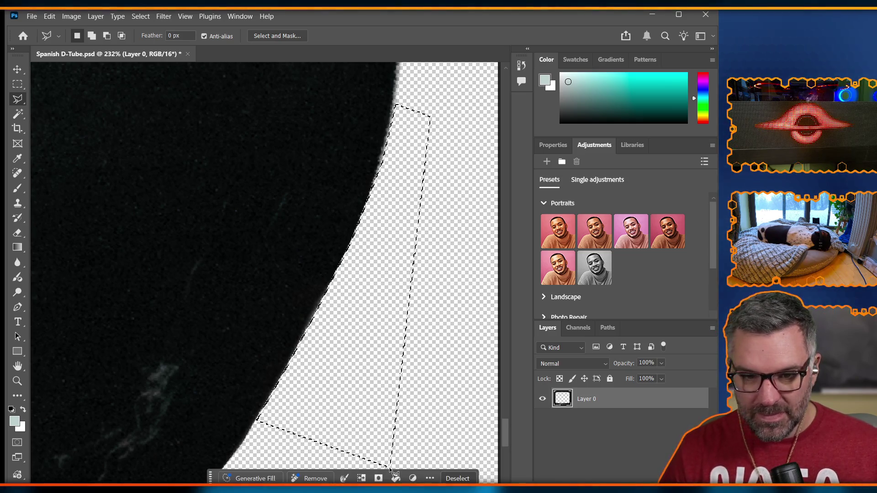
pyautogui.hotkey('ctrl', 'd')
pyautogui.scroll(-5, 409, 425)
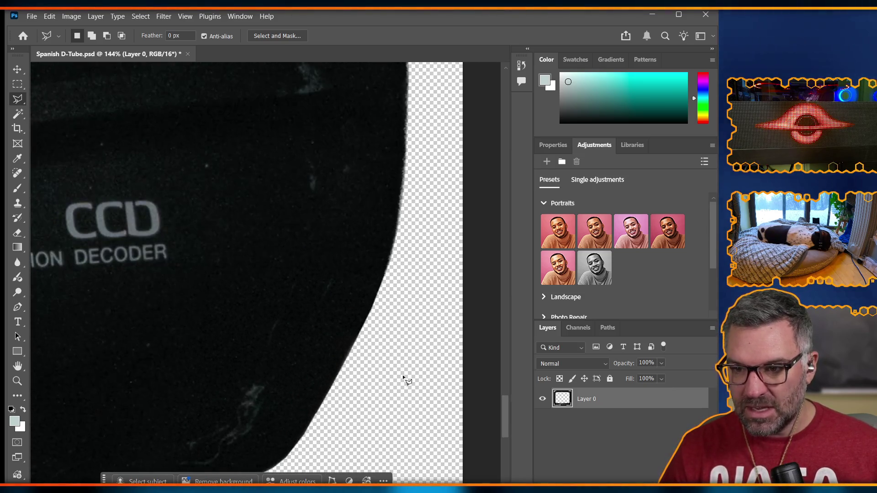
pyautogui.scroll(8, 410, 340)
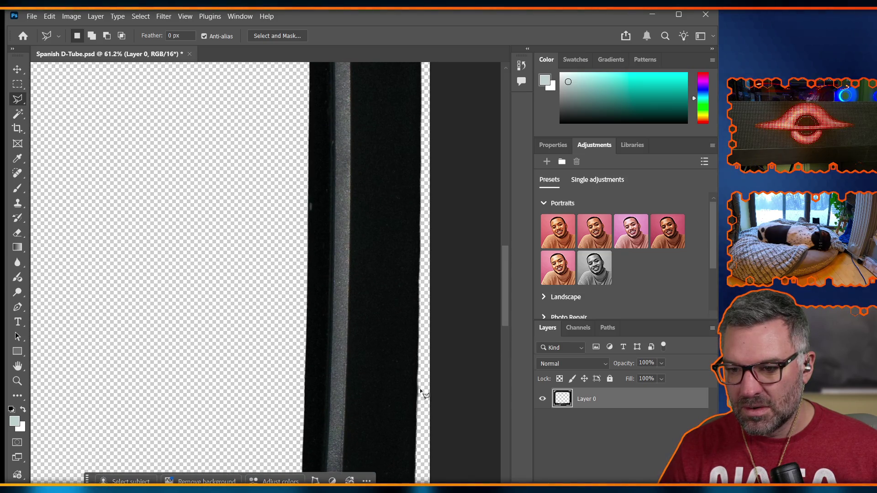
pyautogui.scroll(4, 423, 393)
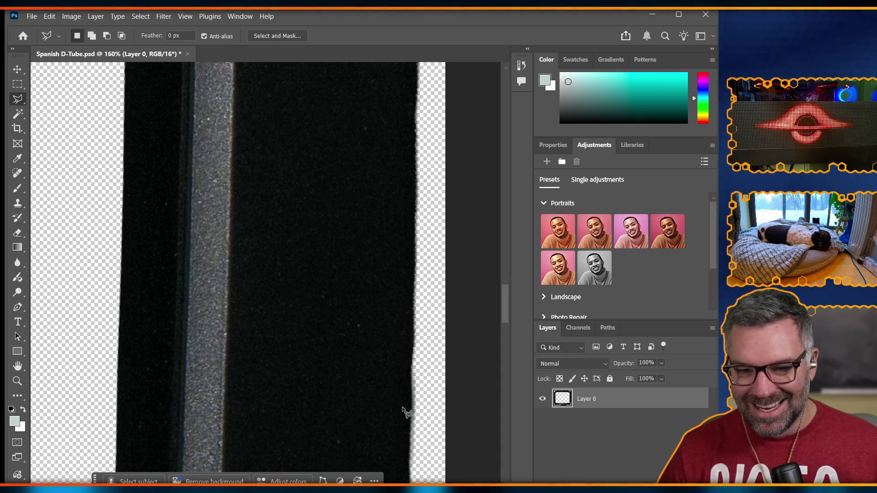
pyautogui.scroll(-5, 402, 383)
pyautogui.scroll(-6, 402, 381)
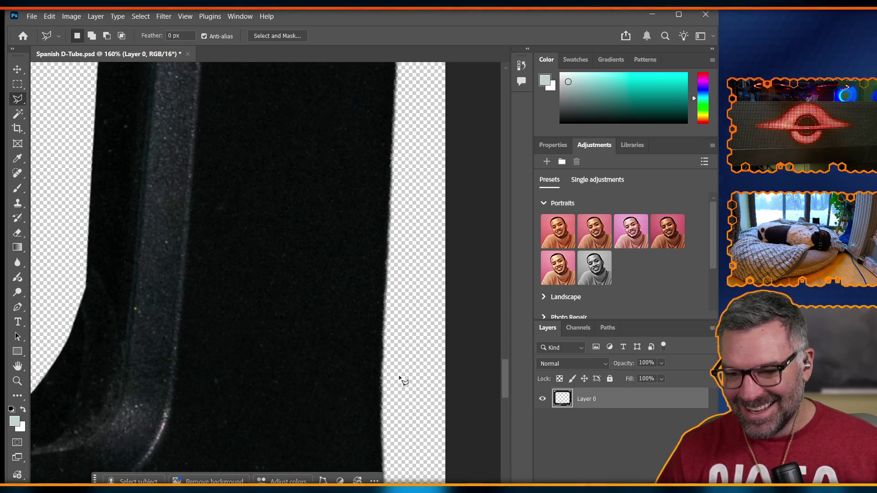
pyautogui.scroll(-3, 403, 381)
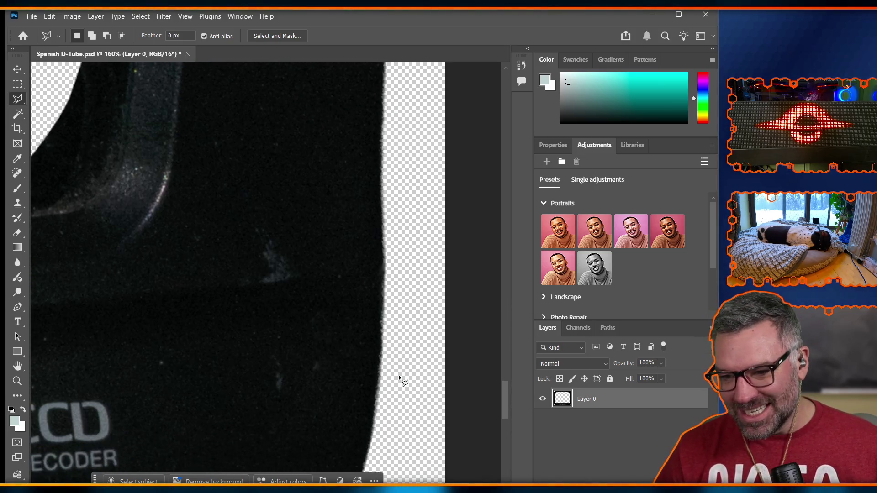
pyautogui.scroll(-2, 402, 375)
pyautogui.scroll(-4, 405, 372)
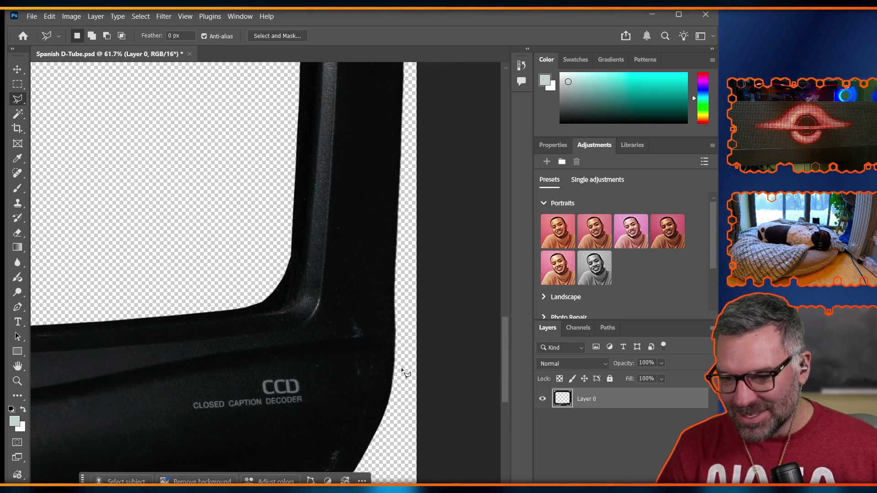
pyautogui.scroll(5, 404, 372)
pyautogui.scroll(8, 402, 370)
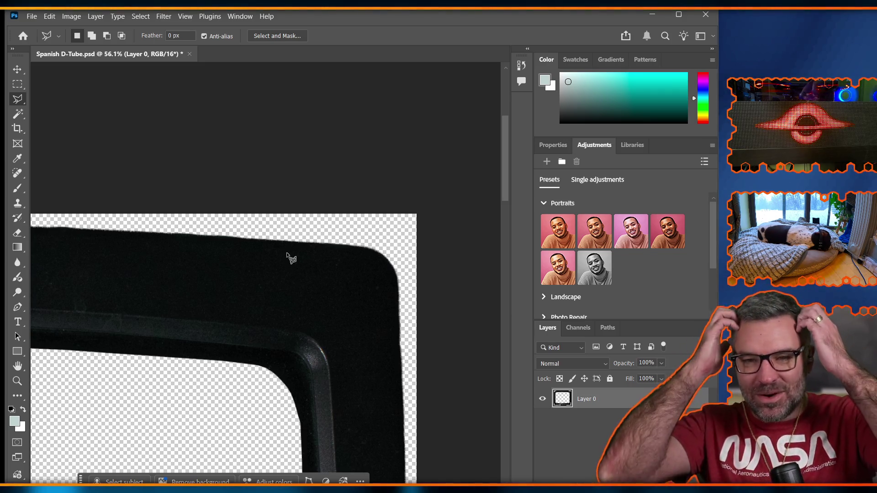
pyautogui.press('p')
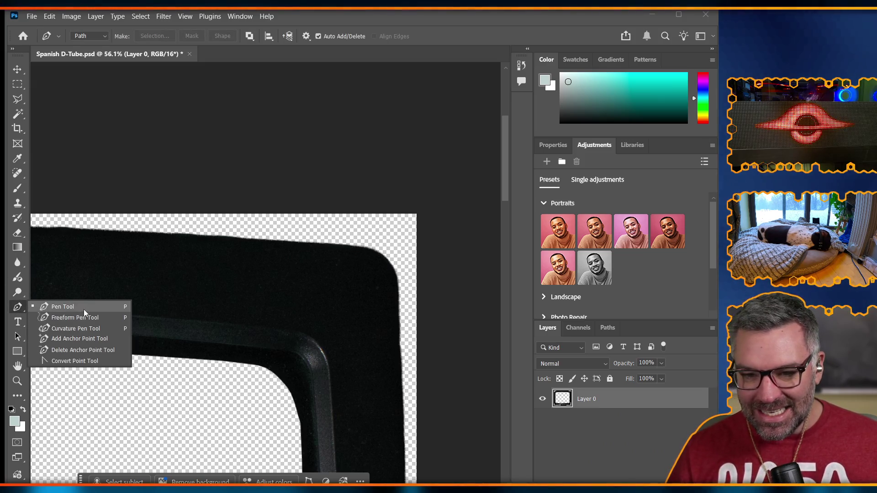
# Place pen anchors from the top edge around the top-right corner and down the right edge
pyautogui.click(355, 246)
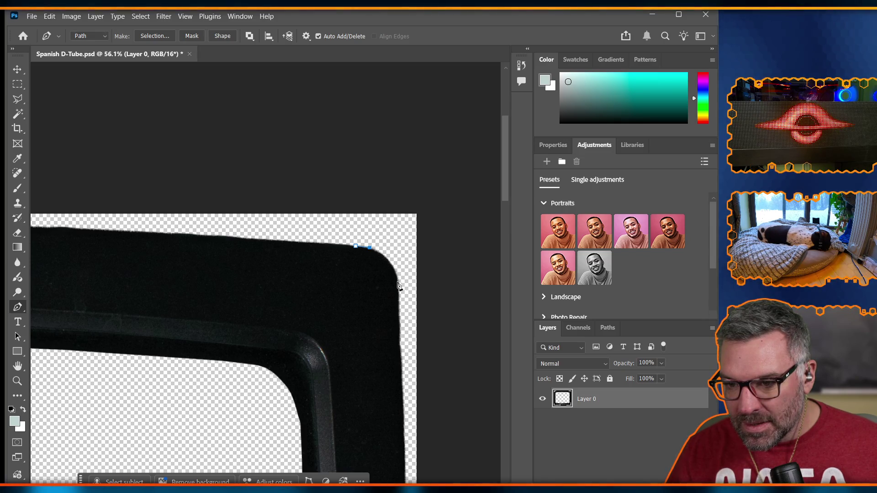
pyautogui.moveTo(398, 284); pyautogui.dragTo(401, 312)
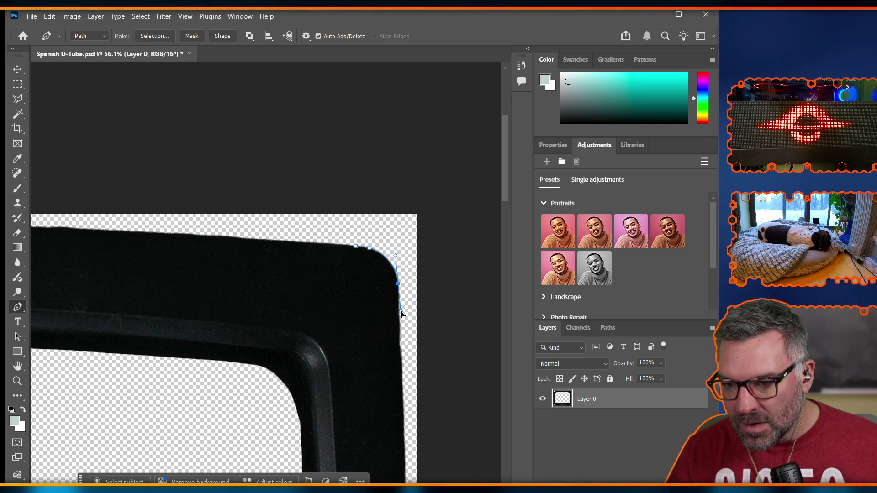
pyautogui.scroll(5, 397, 351)
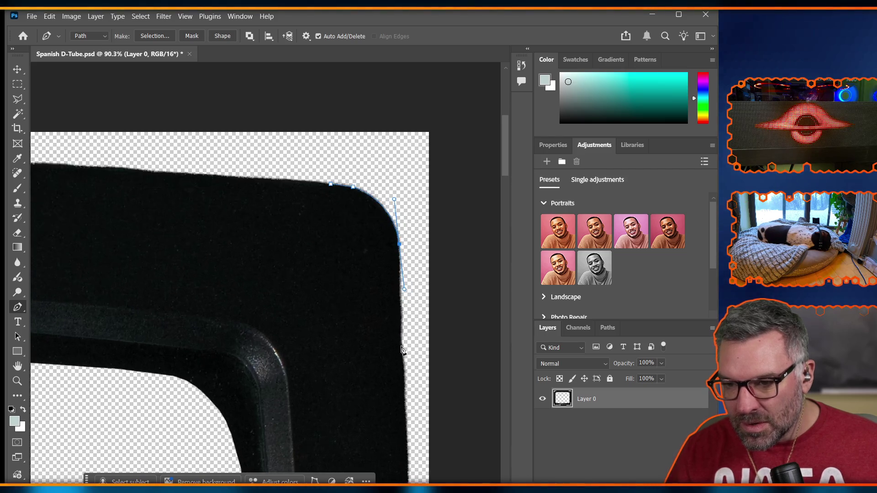
pyautogui.hscroll(3, 422, 328)
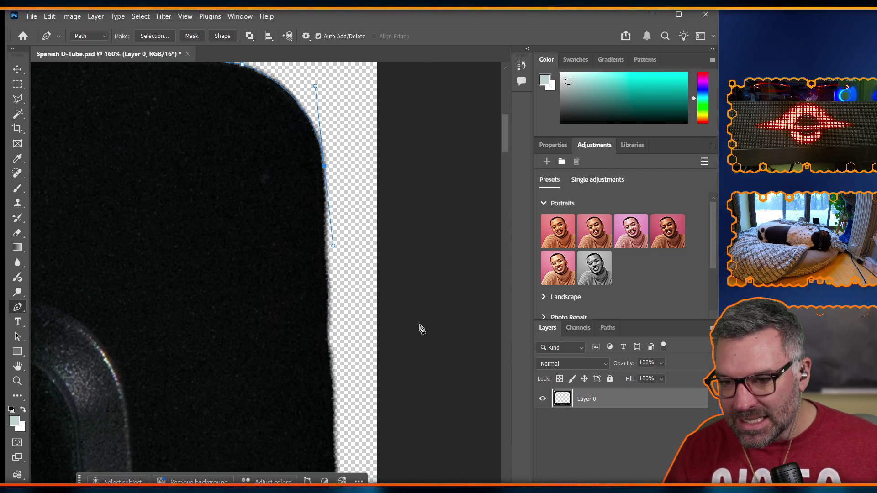
pyautogui.scroll(-4, 330, 414)
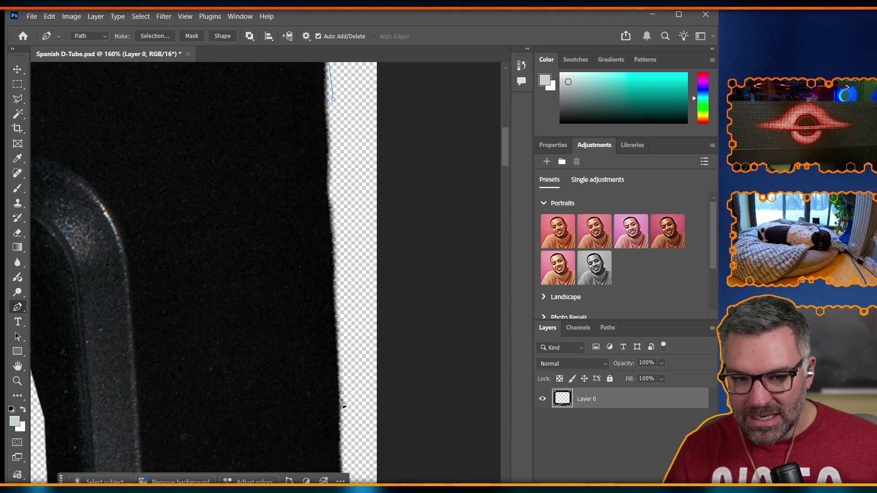
pyautogui.click(339, 401)
pyautogui.click(338, 334)
pyautogui.click(342, 469)
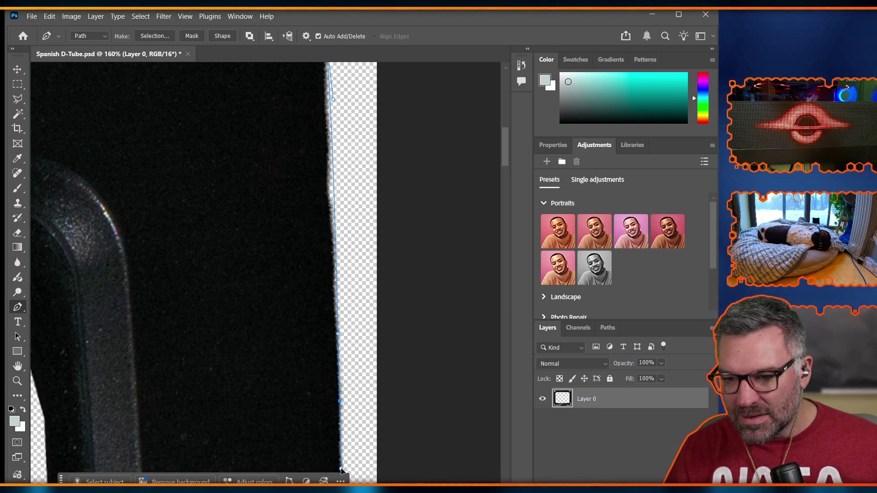
# Continue the pen path down the casing's right edge toward the lower part of the set
pyautogui.scroll(-3, 349, 402)
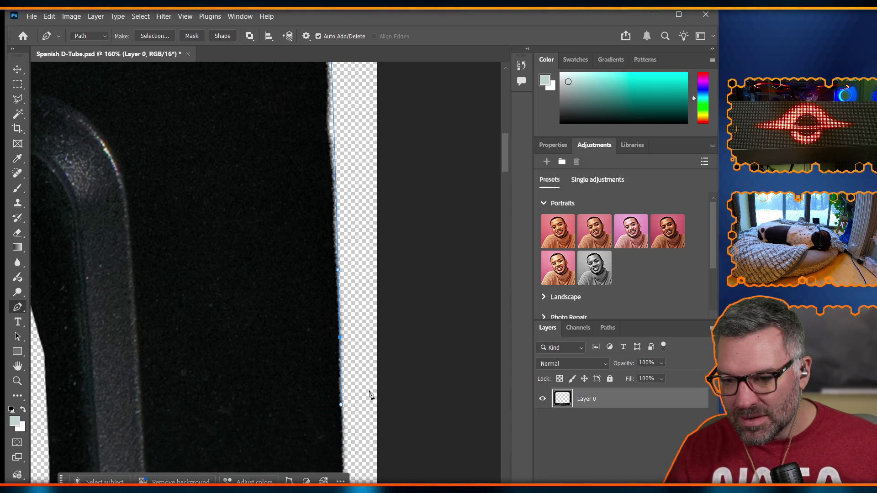
pyautogui.scroll(-5, 349, 402)
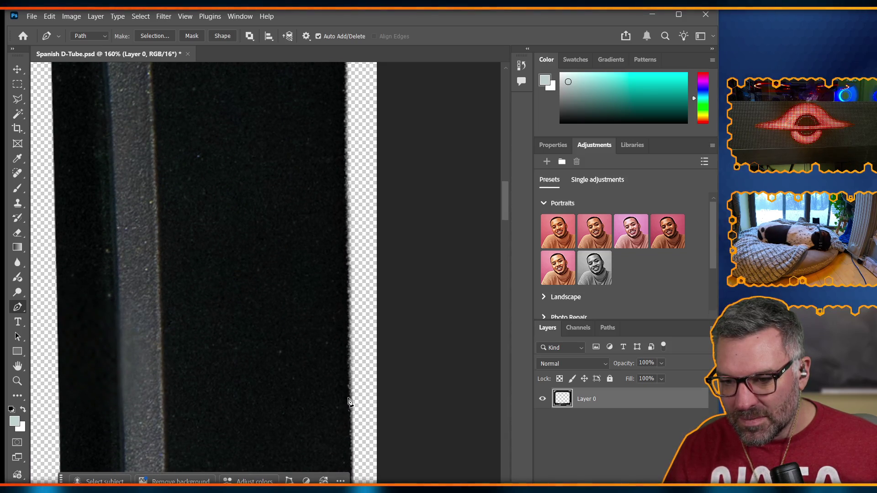
pyautogui.click(350, 427)
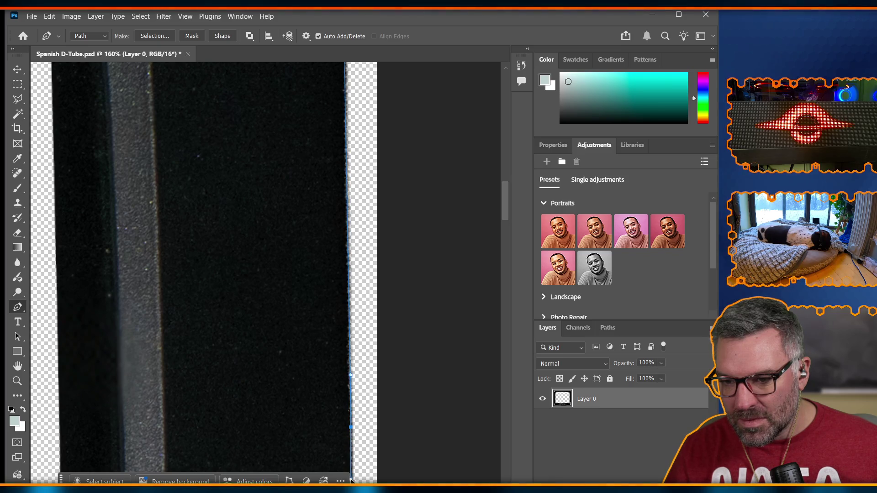
pyautogui.scroll(-10, 354, 411)
pyautogui.click(350, 150)
pyautogui.scroll(-2, 351, 164)
pyautogui.click(350, 265)
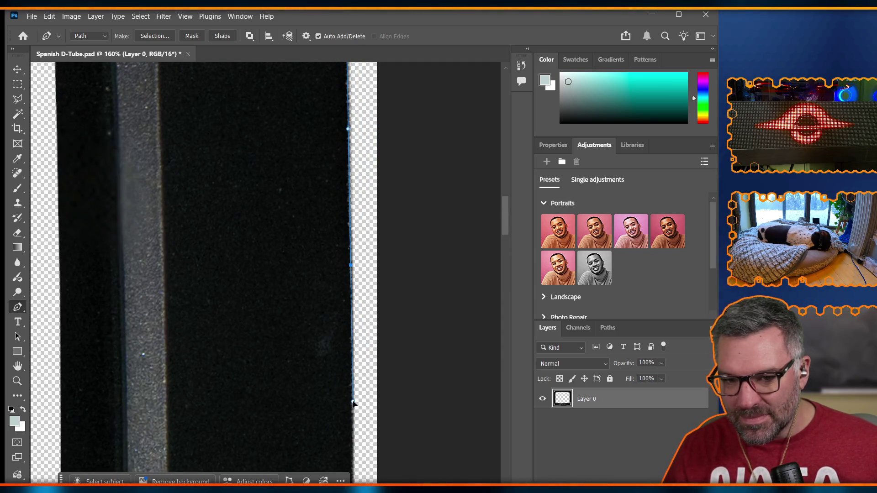
pyautogui.moveTo(356, 397); pyautogui.dragTo(352, 383)
pyautogui.scroll(-5, 354, 388)
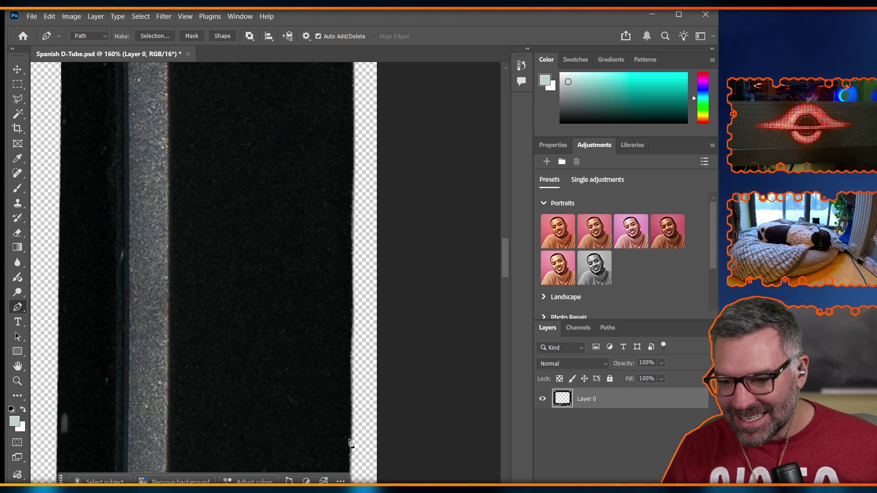
pyautogui.click(350, 433)
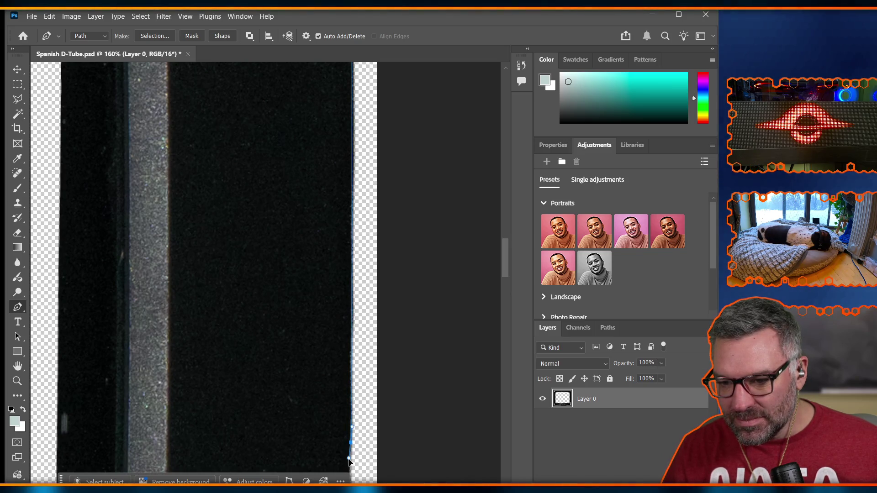
pyautogui.scroll(-2, 351, 480)
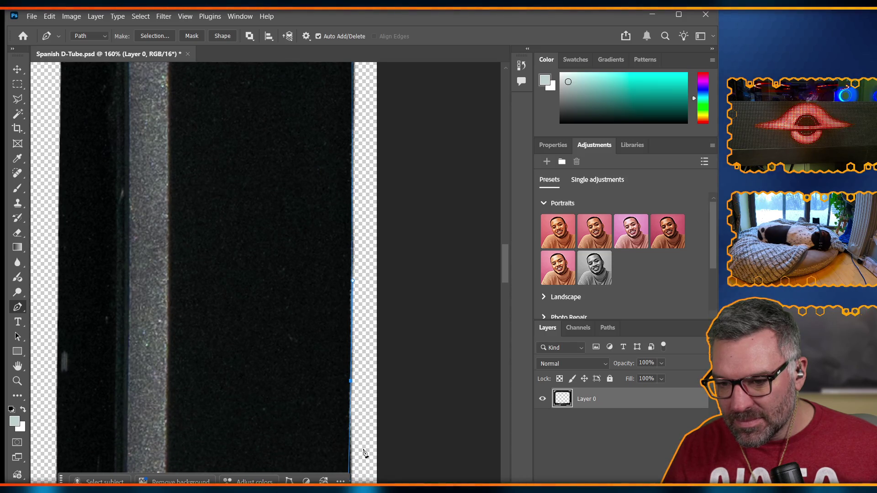
pyautogui.keyDown('alt'); pyautogui.scroll(-5, 384, 417); pyautogui.keyUp('alt')
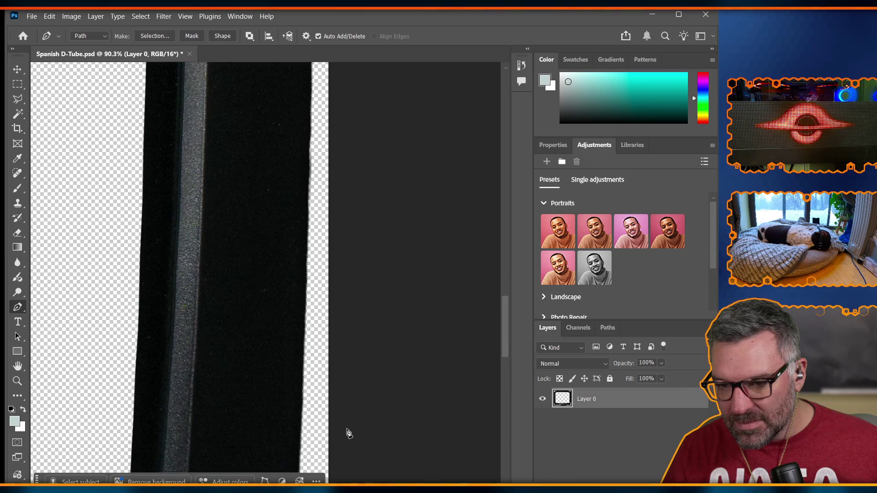
pyautogui.scroll(-1, 298, 377)
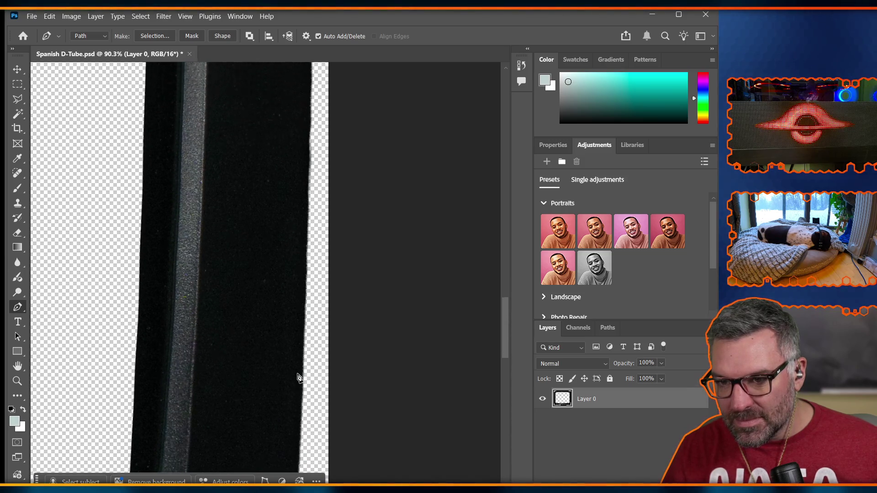
pyautogui.scroll(3, 298, 377)
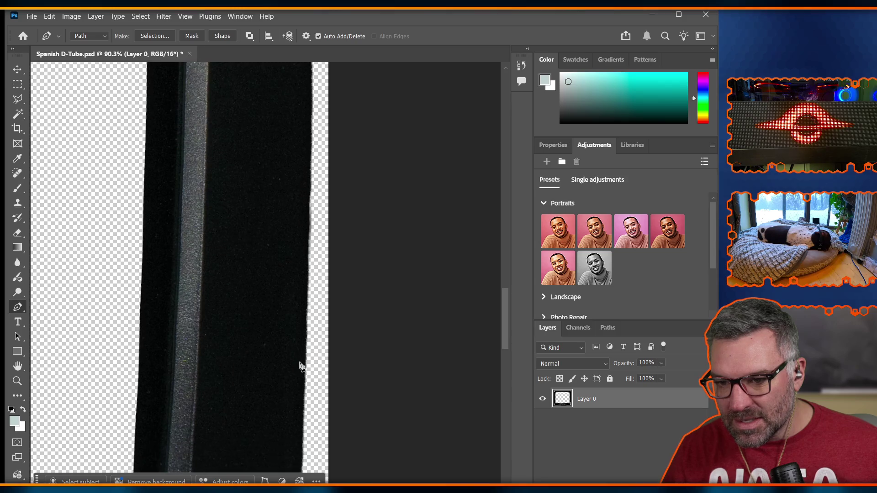
pyautogui.scroll(-6, 300, 366)
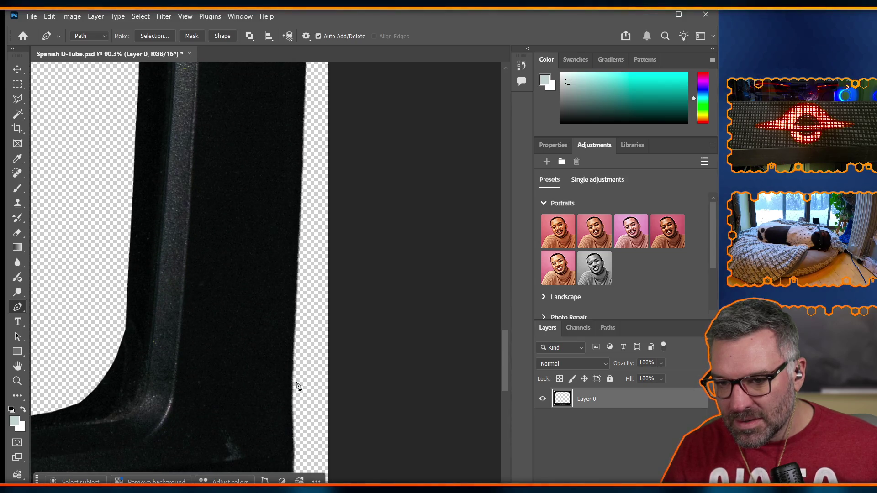
pyautogui.scroll(5, 298, 383)
pyautogui.scroll(4, 300, 377)
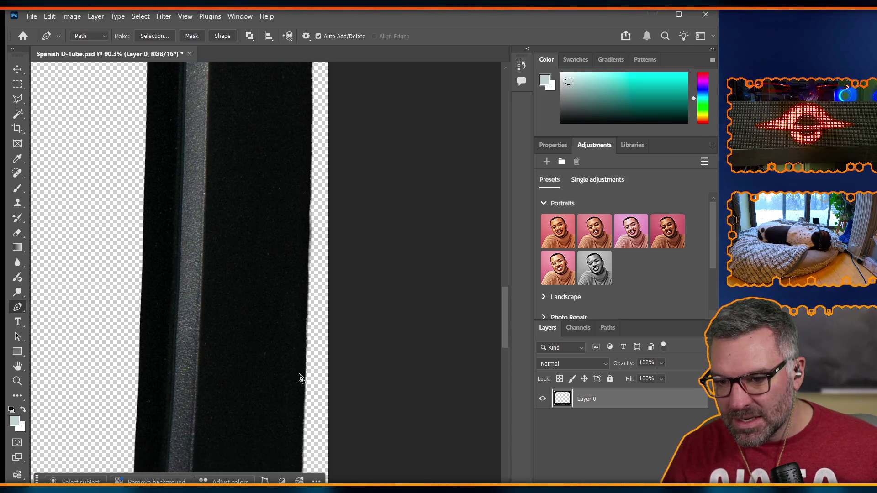
# Place and adjust Pen anchors down the TV's right edge to straighten the path
pyautogui.click(304, 420)
pyautogui.click(298, 469)
pyautogui.moveTo(297, 468); pyautogui.dragTo(303, 473)
pyautogui.moveTo(304, 358); pyautogui.dragTo(306, 348)
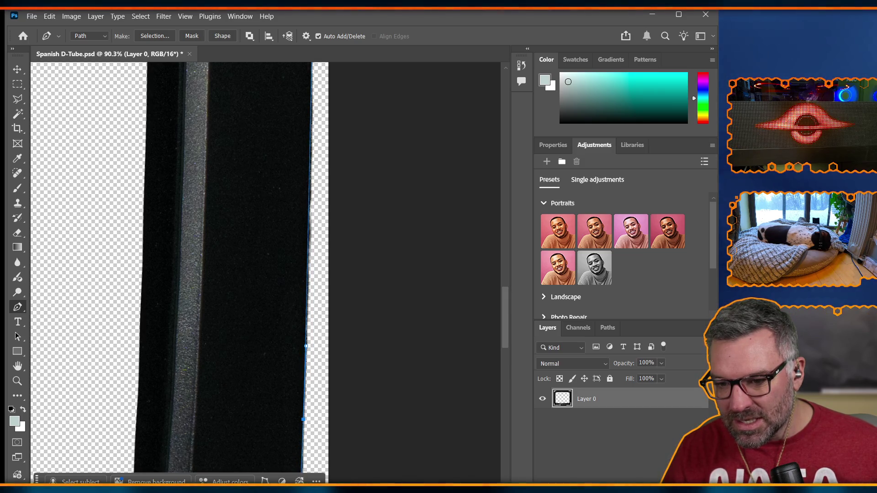
pyautogui.scroll(-3, 302, 411)
pyautogui.click(300, 473)
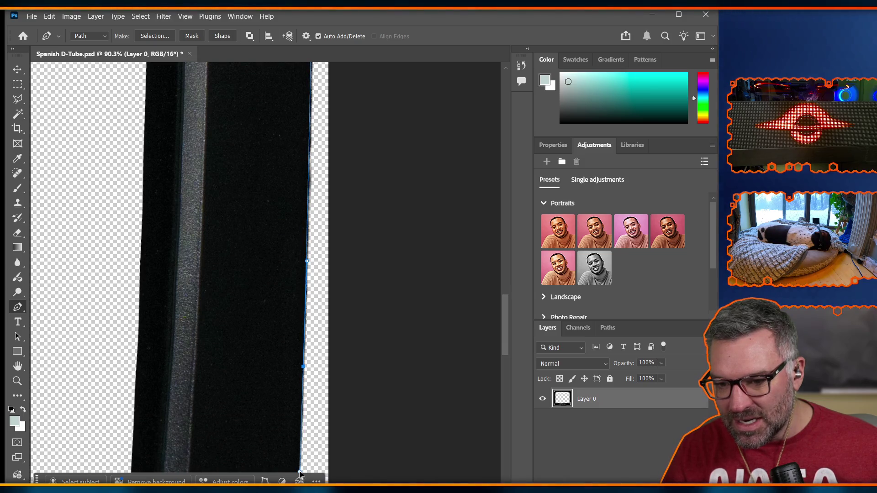
pyautogui.scroll(-20, 300, 441)
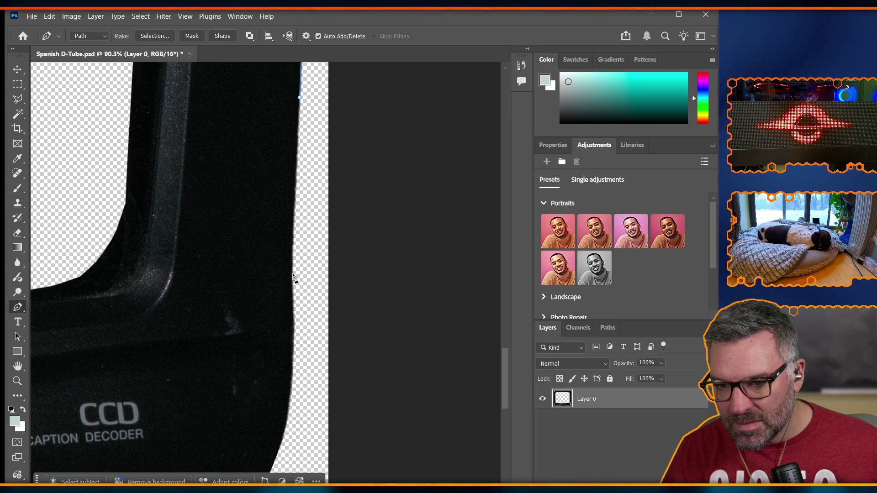
# Curve the path around the rounded bottom corner, then loop it back up outside the edge
pyautogui.moveTo(292, 275); pyautogui.dragTo(293, 316)
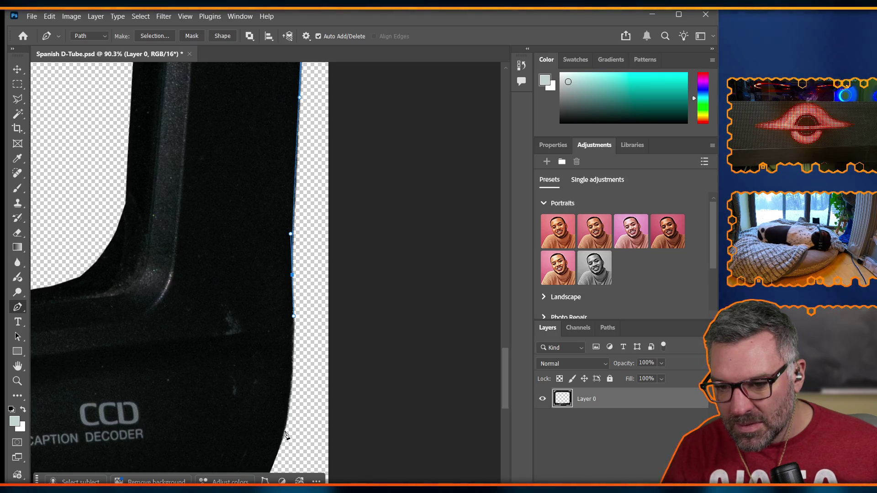
pyautogui.moveTo(285, 431); pyautogui.dragTo(277, 457)
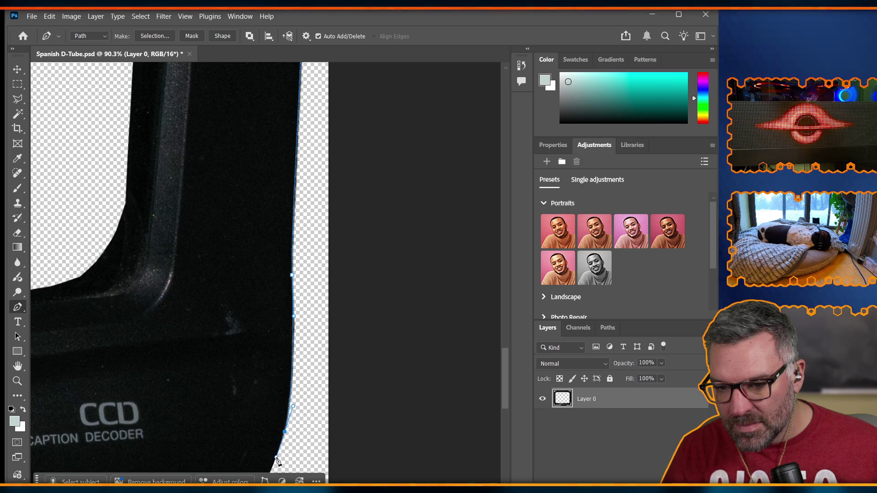
pyautogui.scroll(-5, 275, 461)
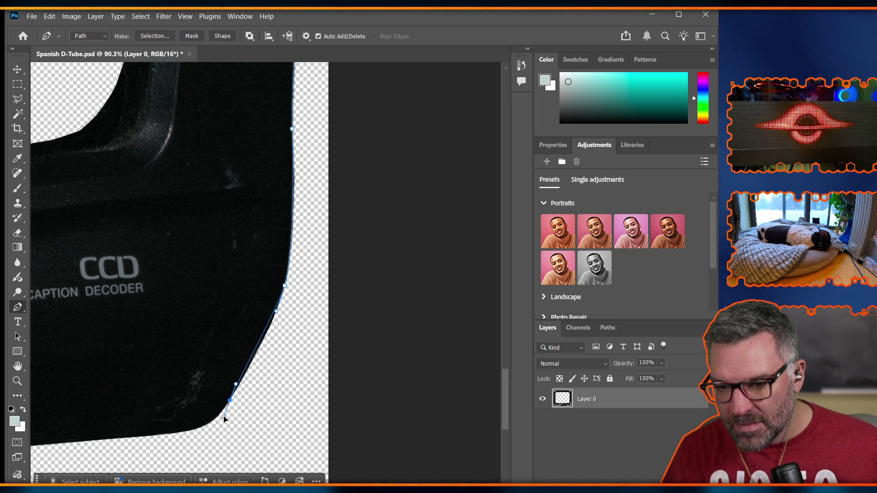
pyautogui.click(217, 420)
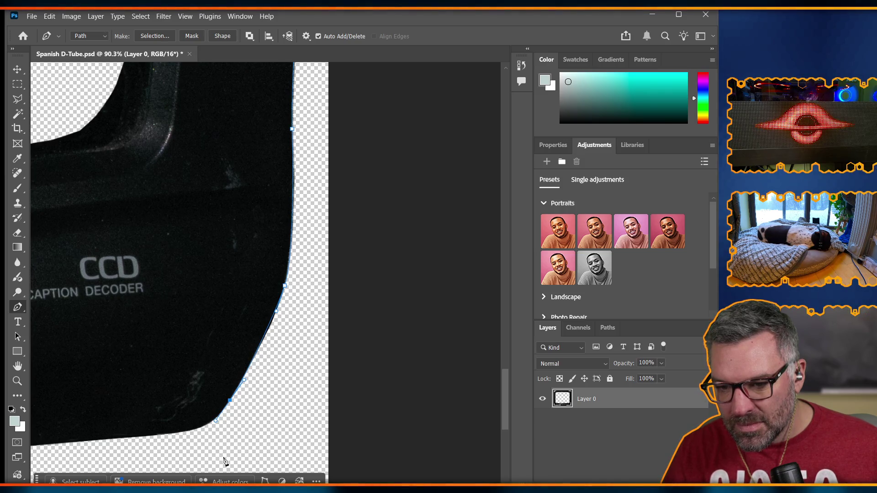
pyautogui.click(303, 453)
pyautogui.click(316, 322)
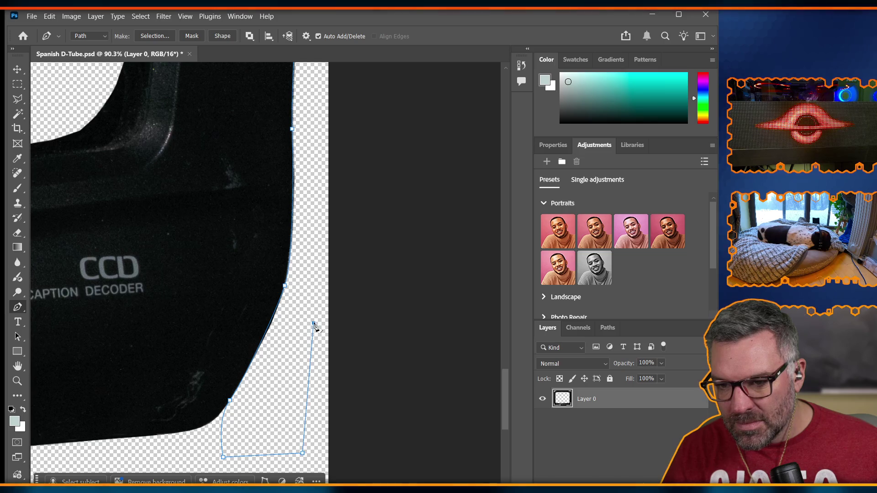
pyautogui.scroll(10, 319, 301)
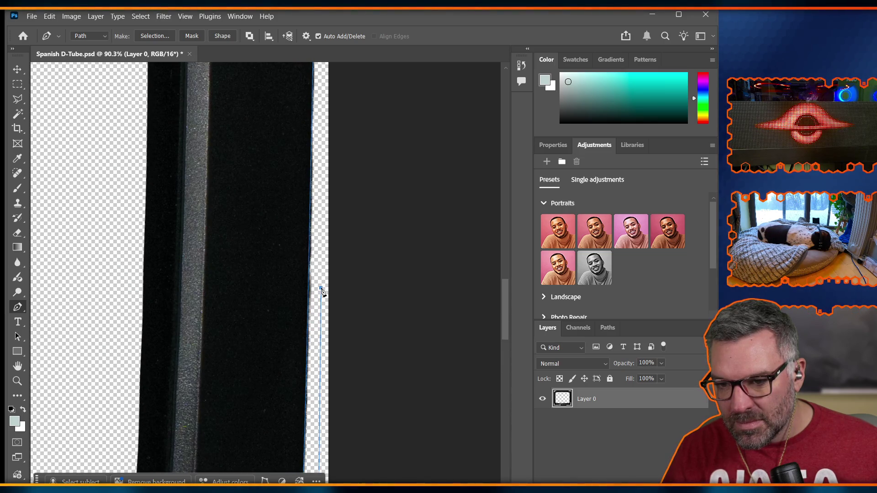
pyautogui.scroll(-10, 322, 291)
pyautogui.scroll(5, 323, 264)
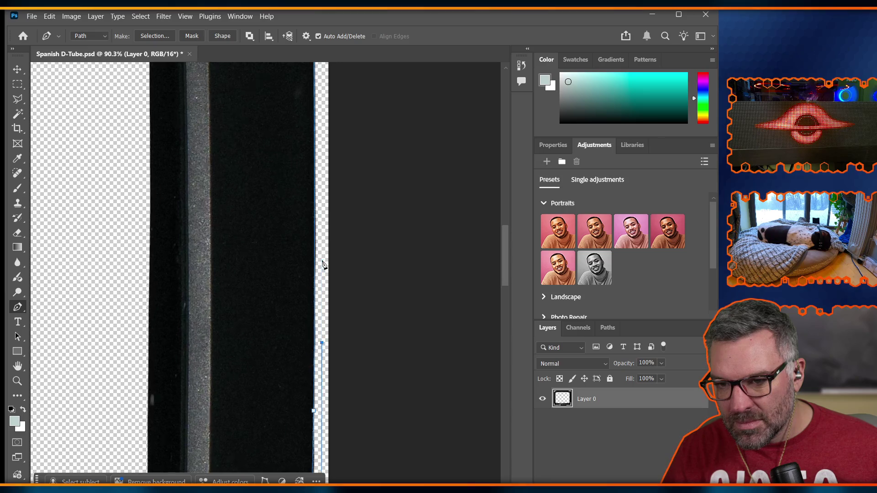
pyautogui.scroll(5, 323, 264)
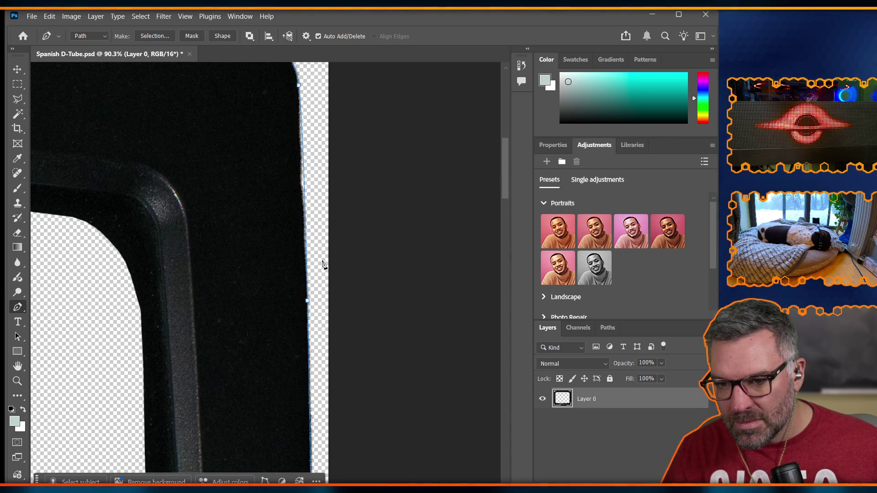
pyautogui.scroll(5, 323, 264)
# Close the path at the top-right corner and load it as a selection with Ctrl+Enter
pyautogui.click(279, 144)
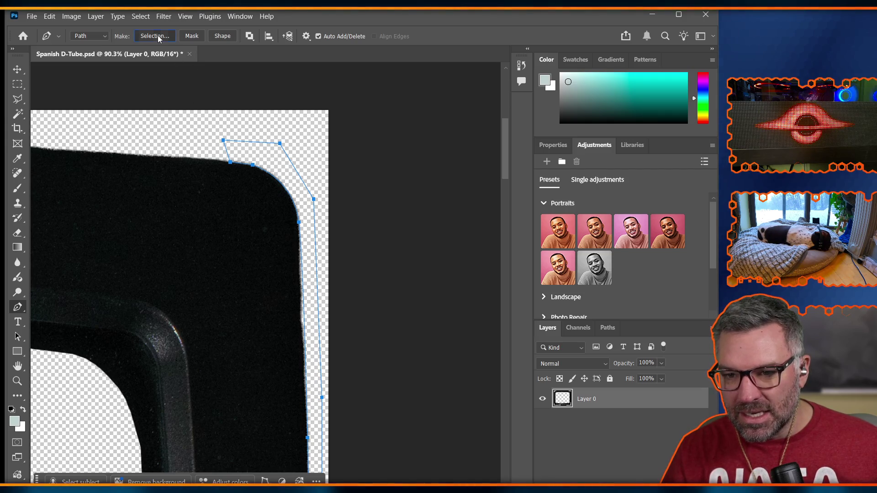
pyautogui.press('i')
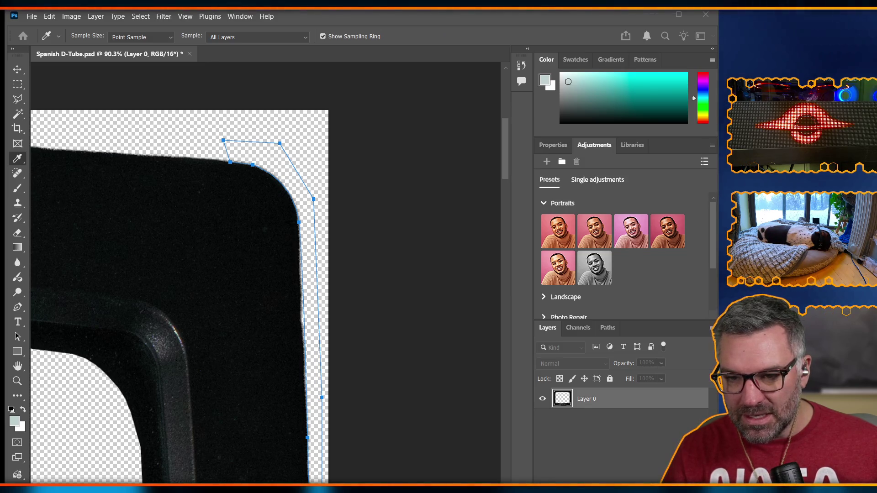
pyautogui.press('p')
pyautogui.hotkey('ctrl', 'Return')
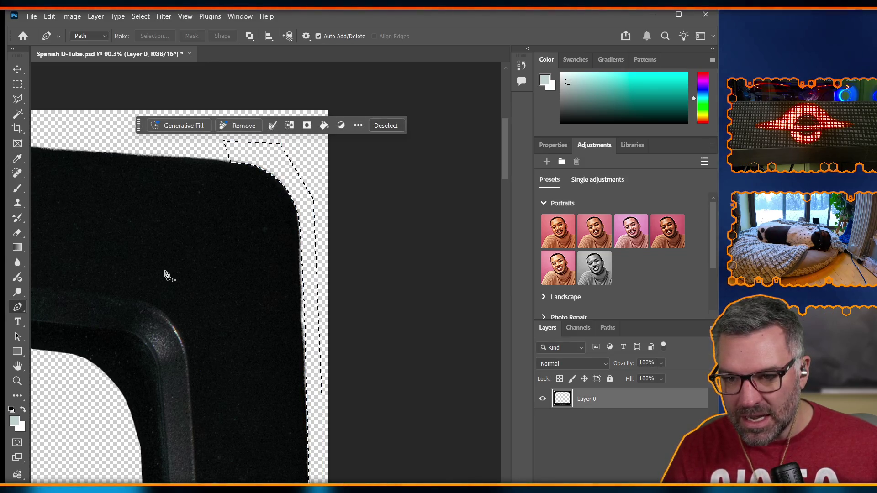